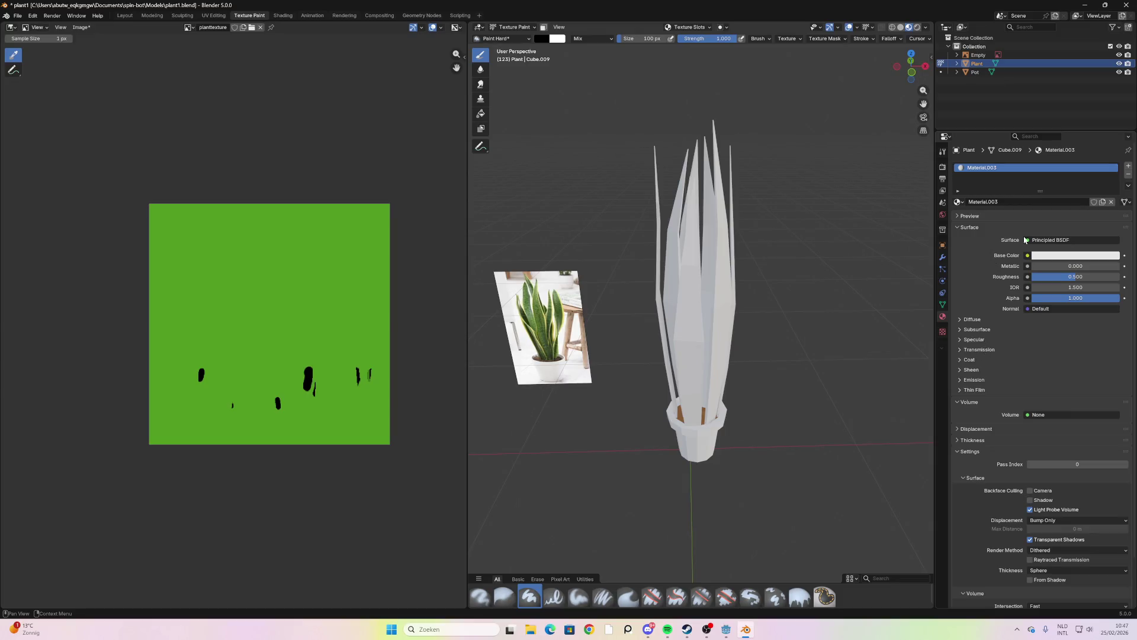
# Change the leaf material's Base Color from white to bright green in the colour wheel
pyautogui.click(1044, 241)
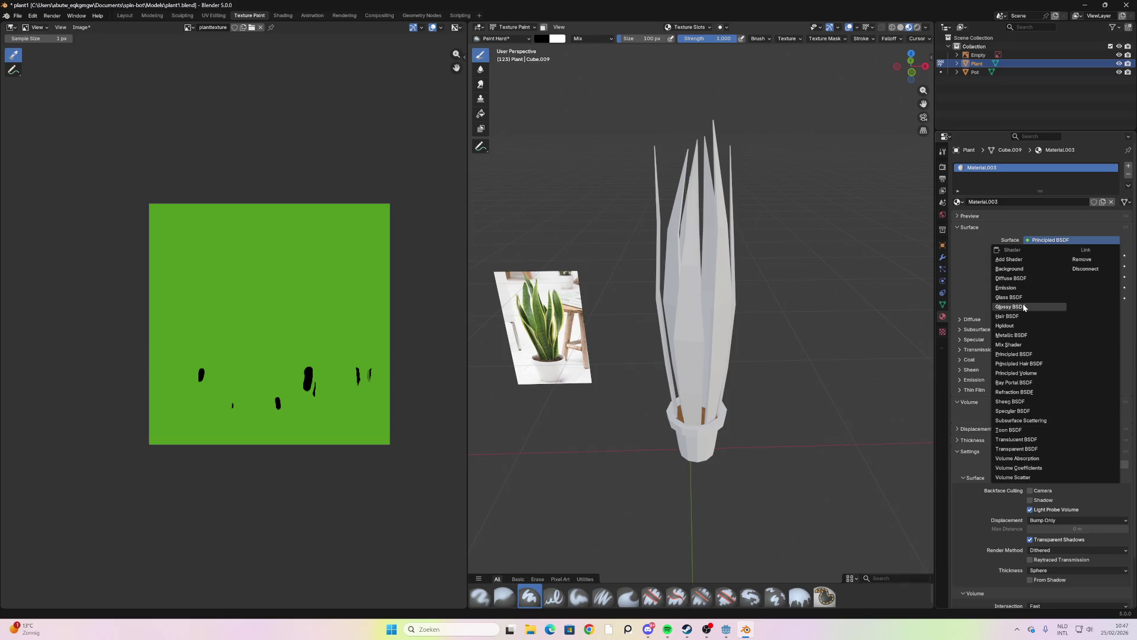
pyautogui.click(953, 292)
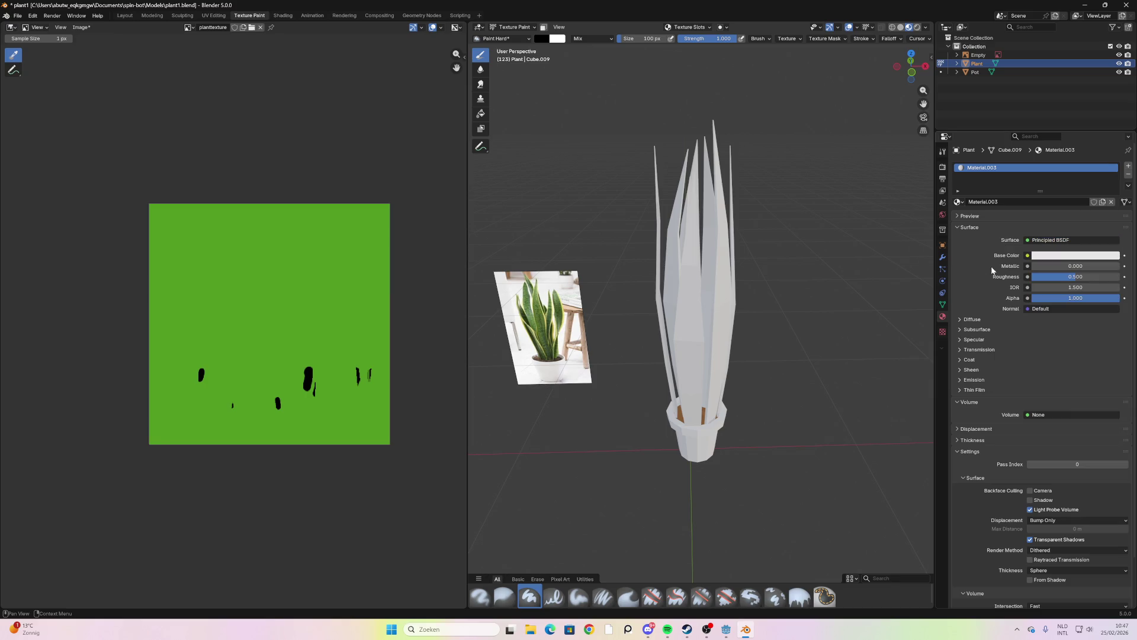
pyautogui.click(1057, 258)
pyautogui.press('Escape')
pyautogui.click(1061, 259)
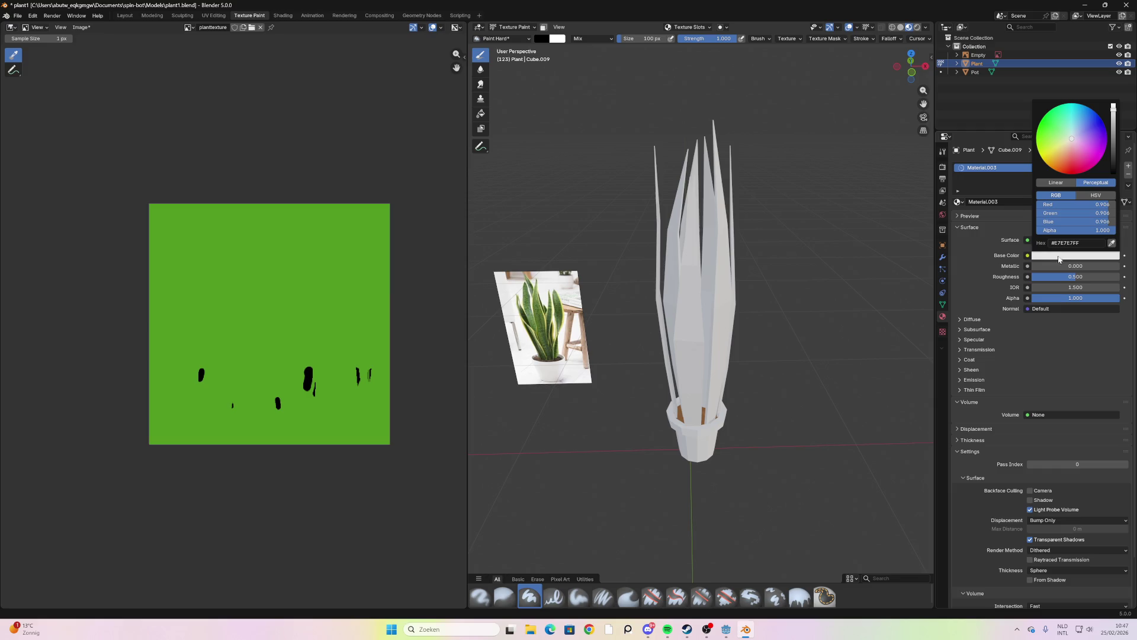
pyautogui.click(1090, 259)
pyautogui.click(1105, 259)
pyautogui.press('Escape')
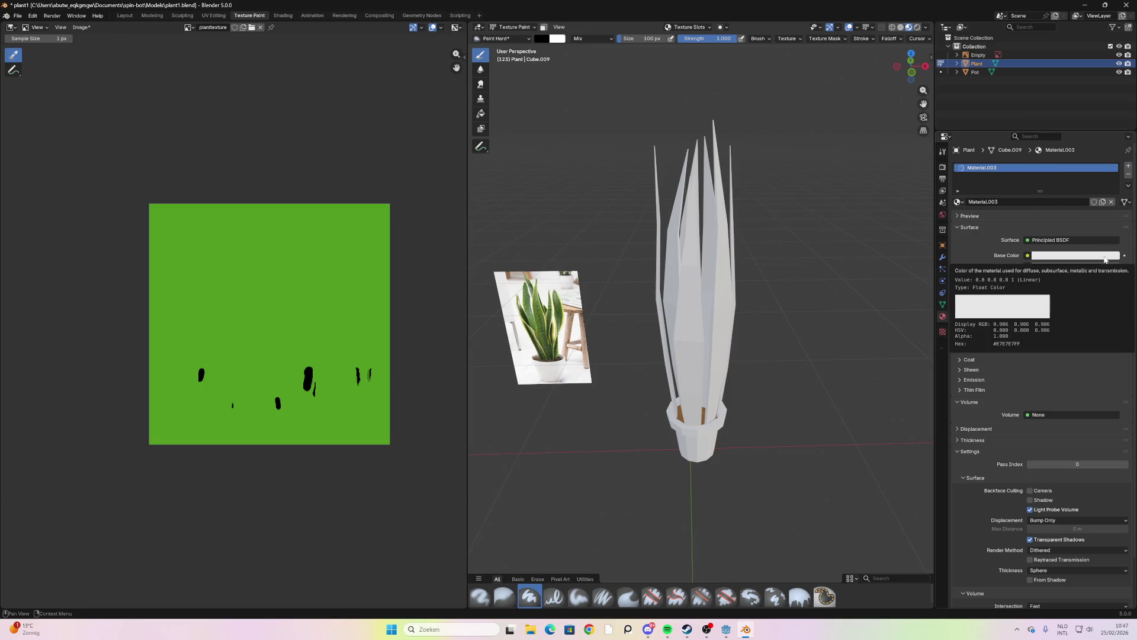
pyautogui.click(1105, 260)
pyautogui.moveTo(1066, 134)
pyautogui.mouseDown()
pyautogui.moveTo(1062, 120)
pyautogui.moveTo(1048, 125)
pyautogui.moveTo(1084, 134)
pyautogui.moveTo(1051, 121)
pyautogui.moveTo(1096, 158)
pyautogui.moveTo(1044, 131)
pyautogui.mouseUp()
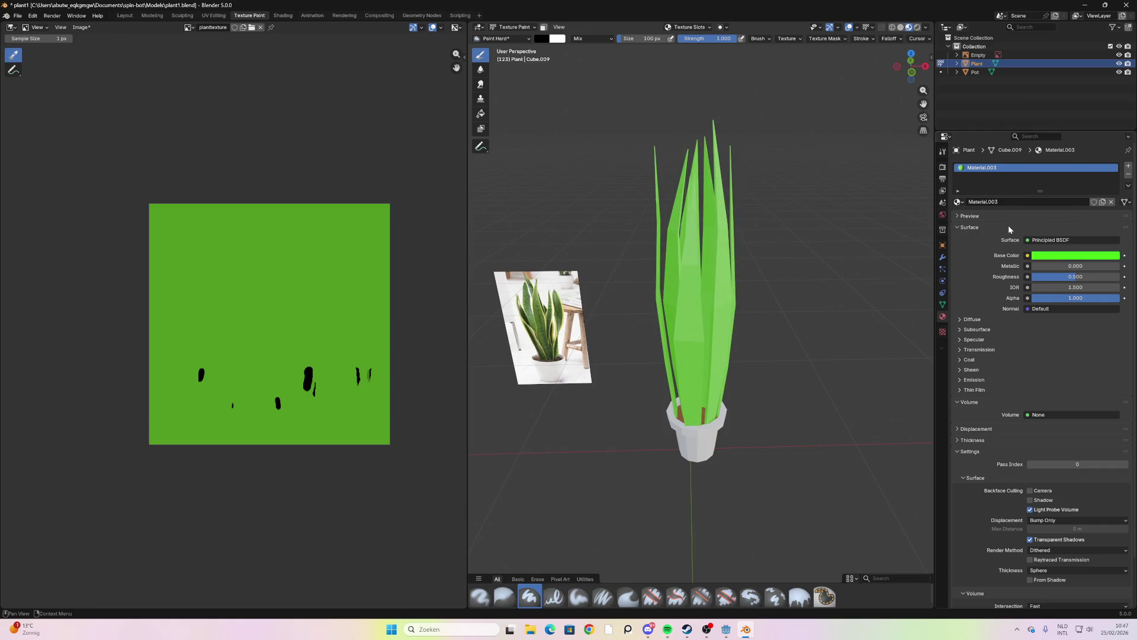
pyautogui.click(1061, 239)
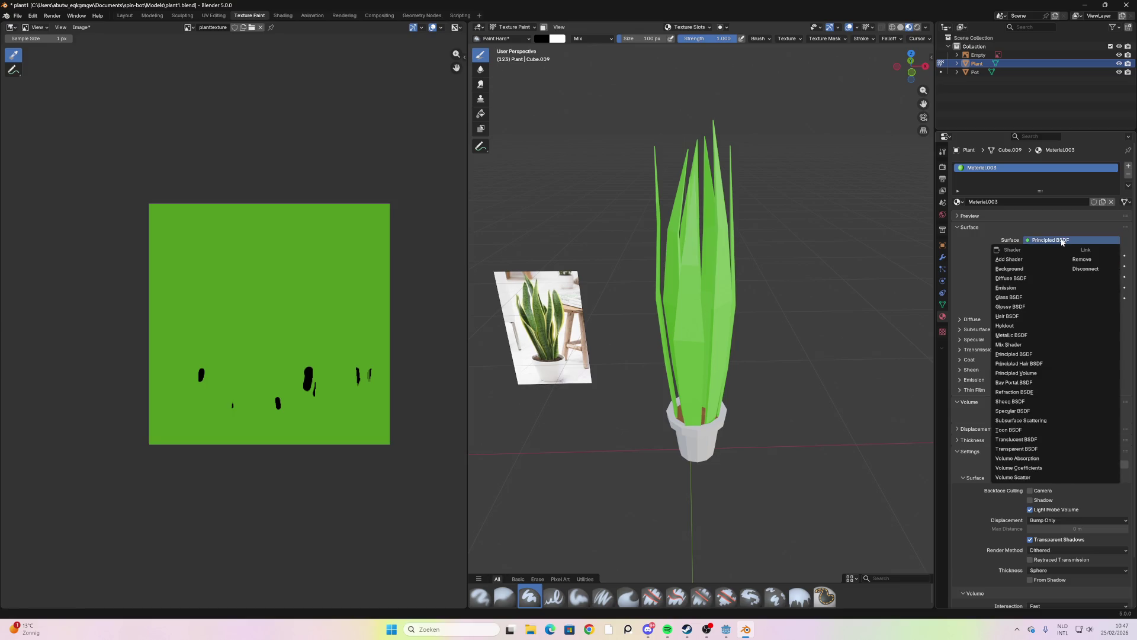
pyautogui.click(1061, 240)
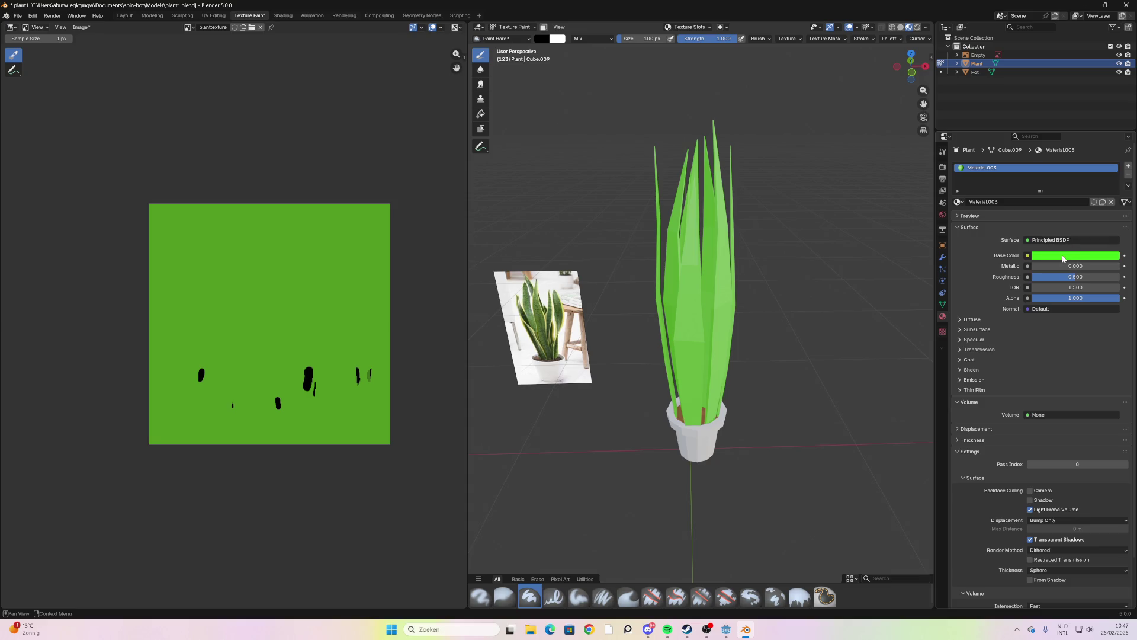
pyautogui.click(1061, 257)
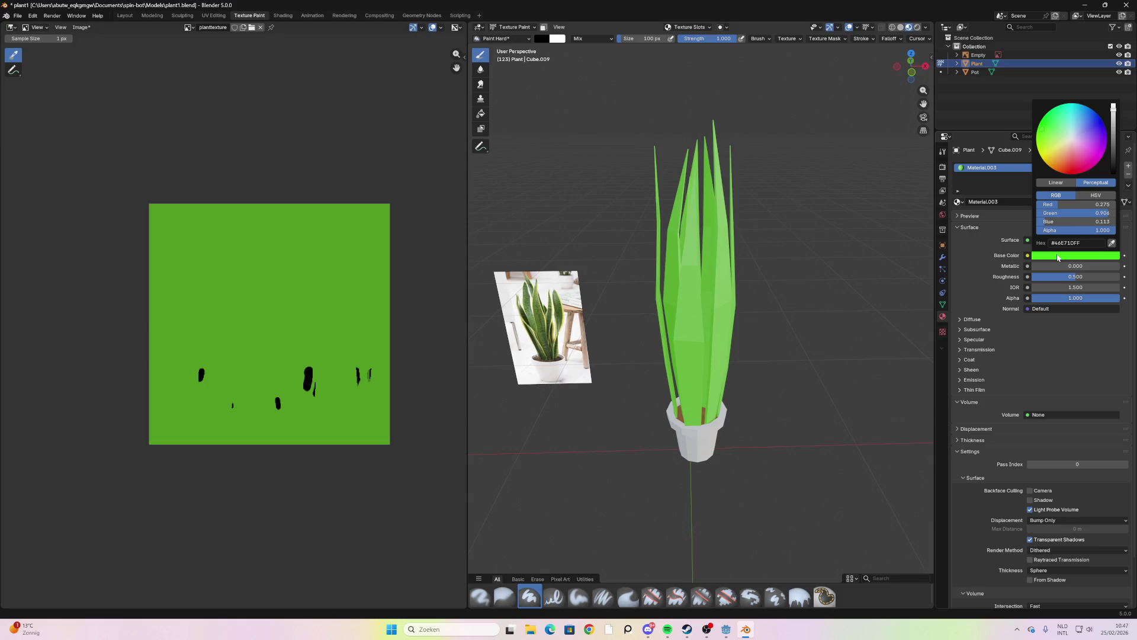
pyautogui.click(1059, 257)
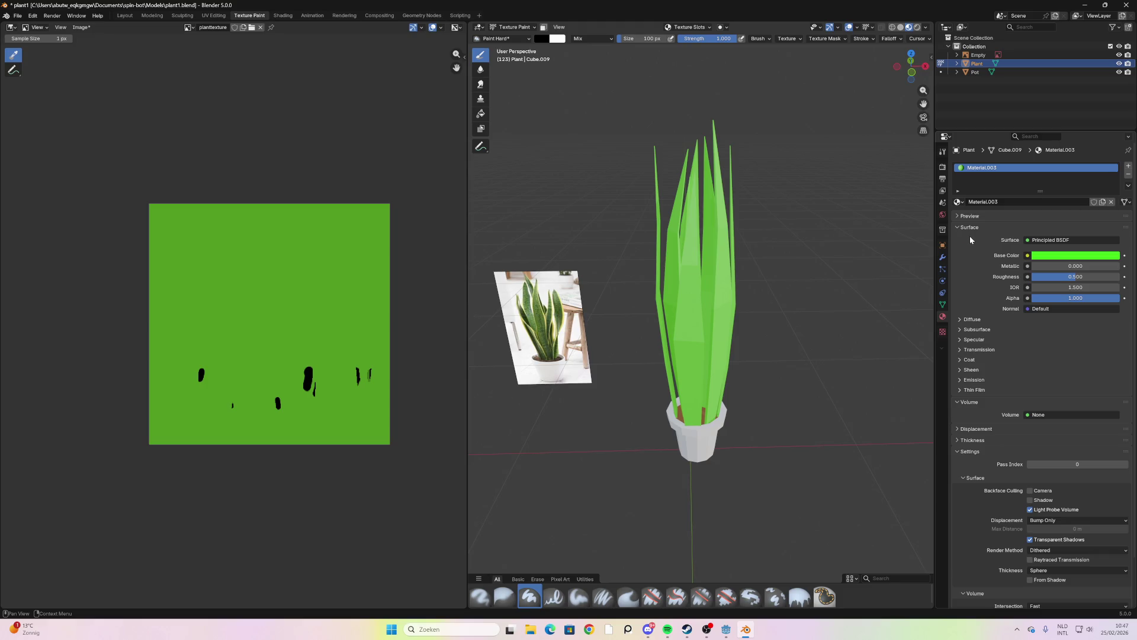
pyautogui.click(1027, 255)
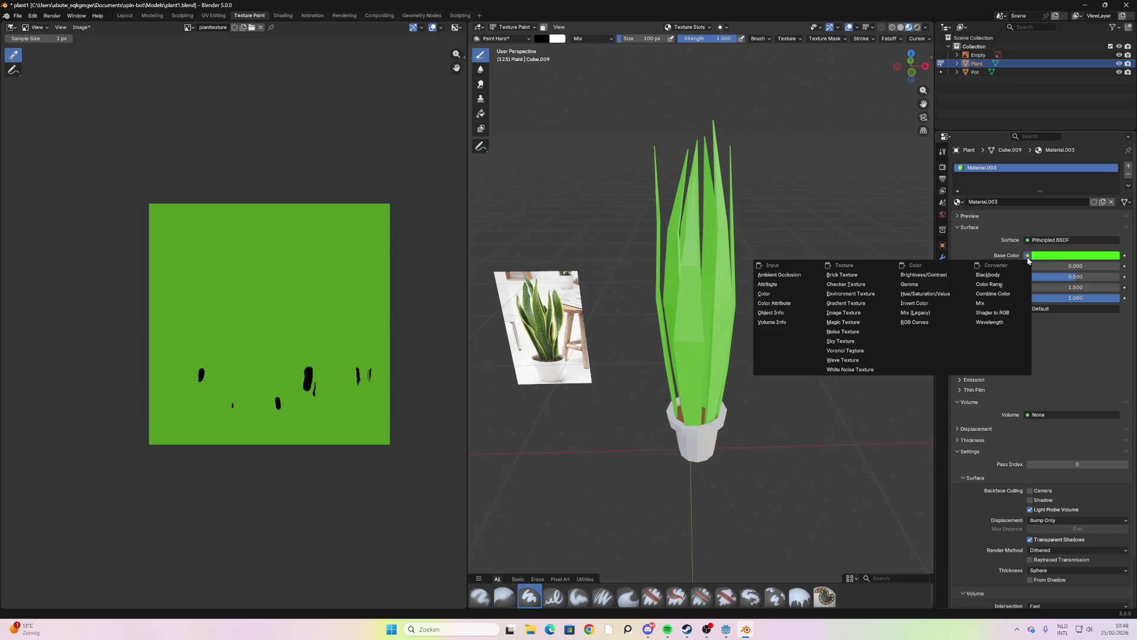
pyautogui.click(1028, 257)
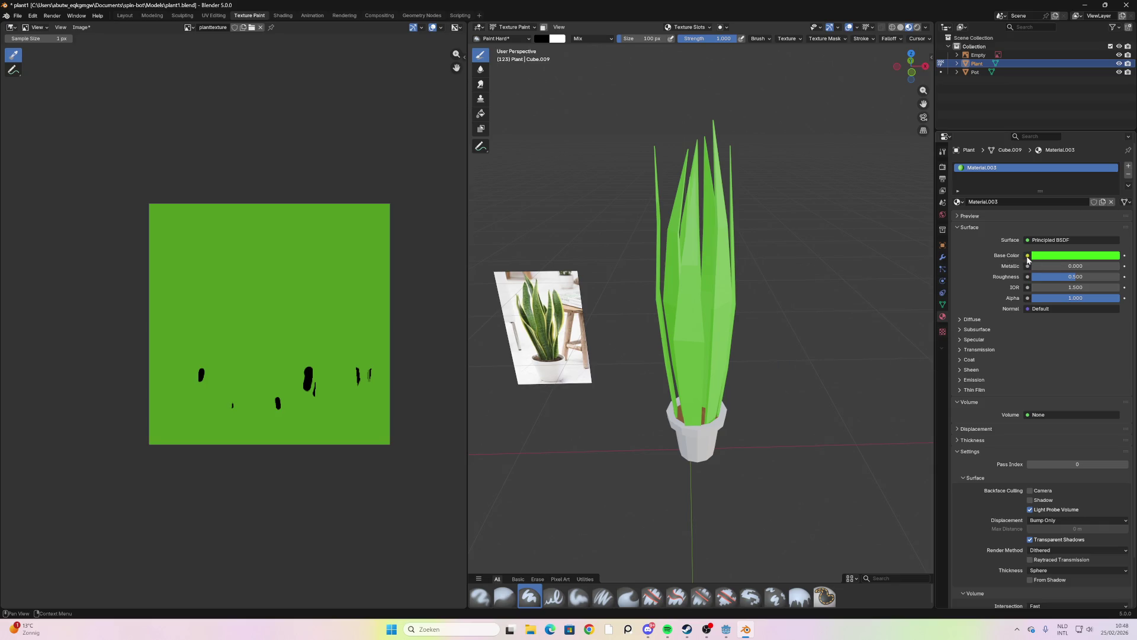
pyautogui.click(1028, 256)
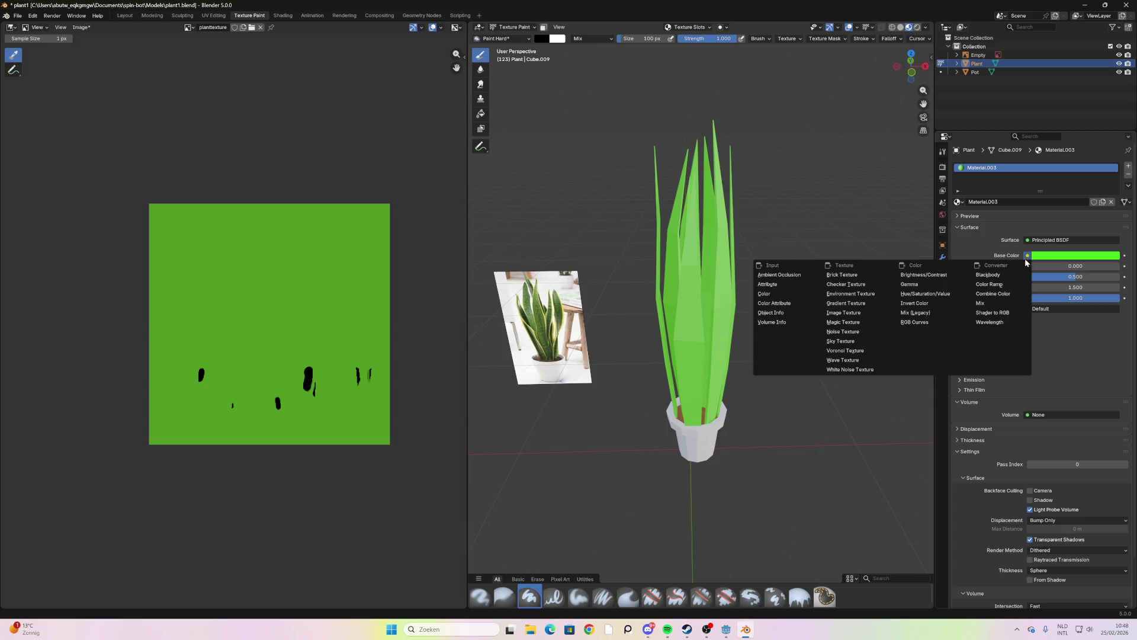
pyautogui.click(1034, 259)
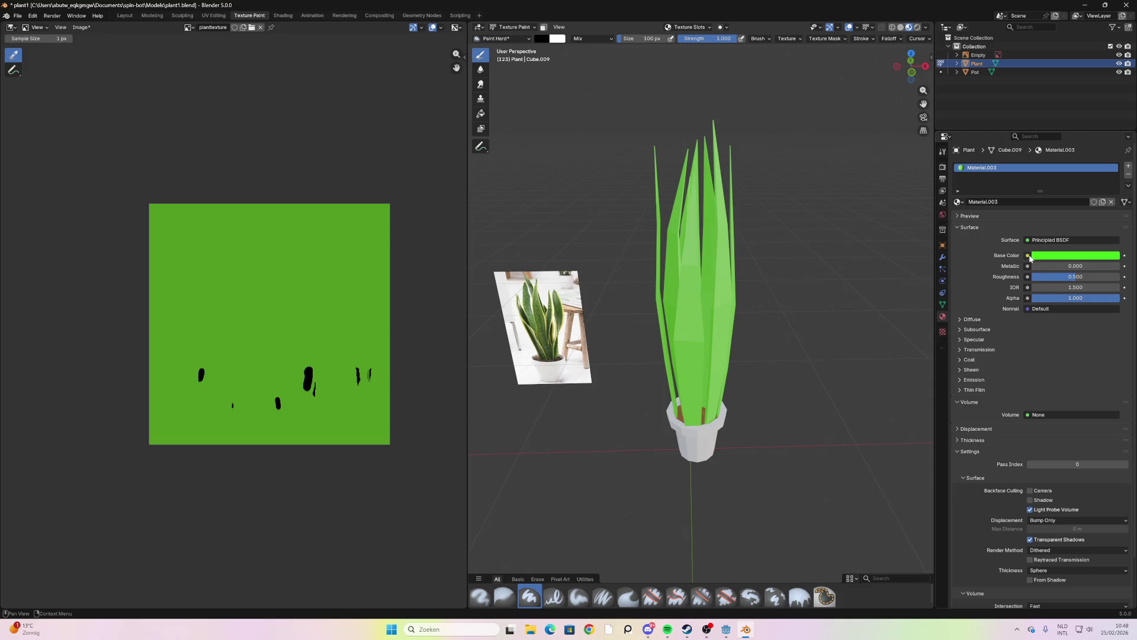
pyautogui.click(1029, 257)
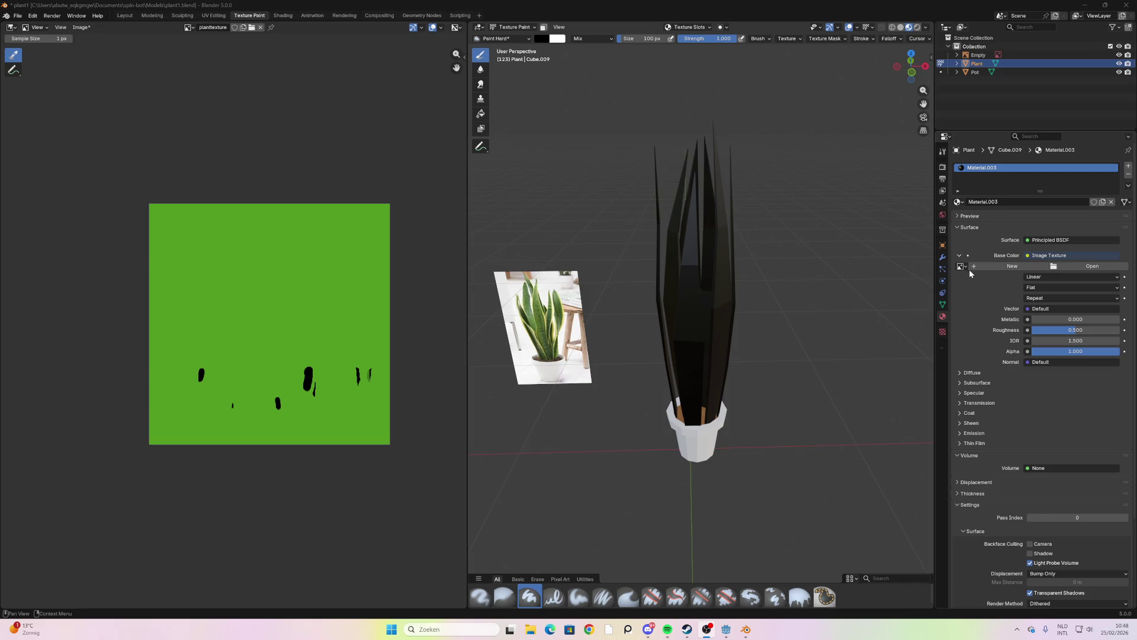
# Create a new image named 'pogingmiljardplant' in the Image Texture feeding the leaf Base Color
pyautogui.click(1031, 269)
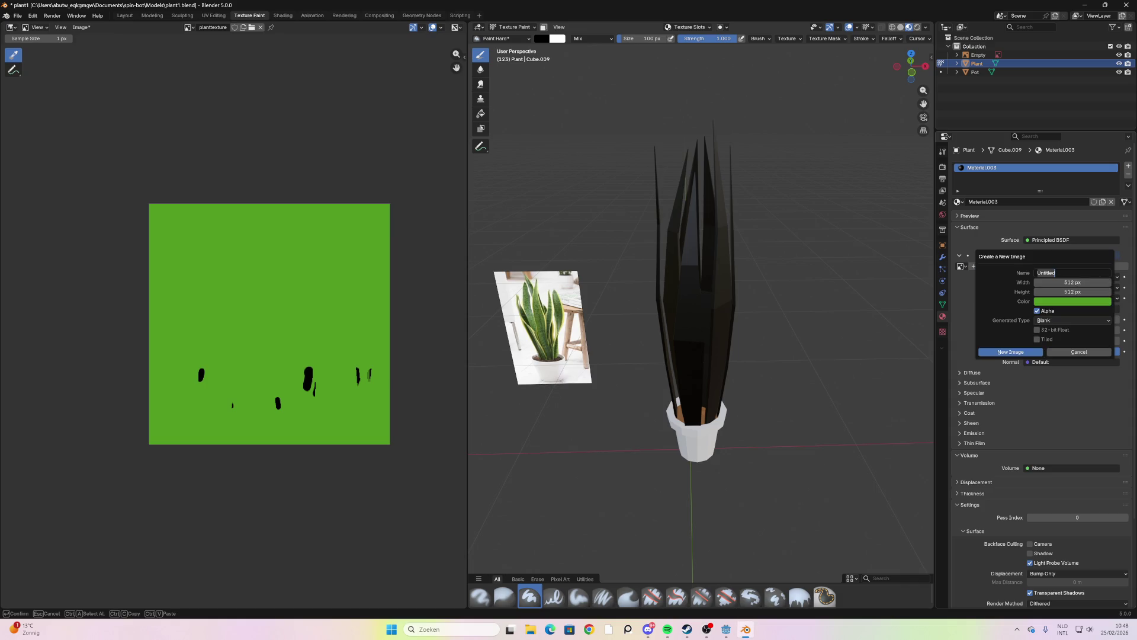
pyautogui.write('pogingm')
pyautogui.write('iljardplant')
pyautogui.click(1008, 353)
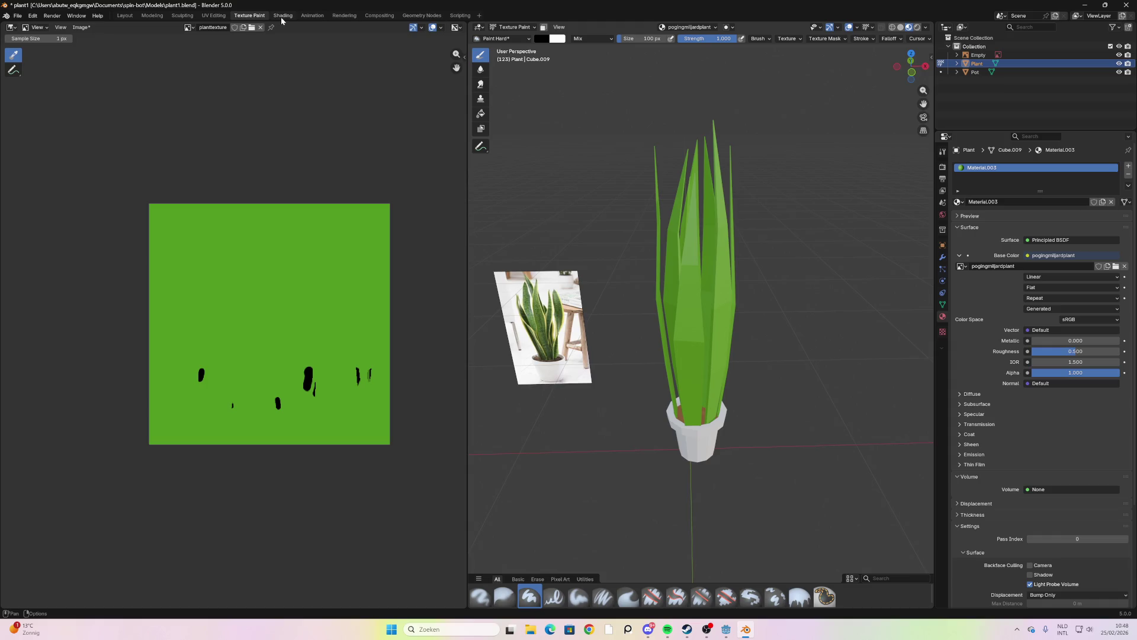
# In the UV Editing workspace, select all plant faces to view the UV layout, then deselect
pyautogui.click(224, 17)
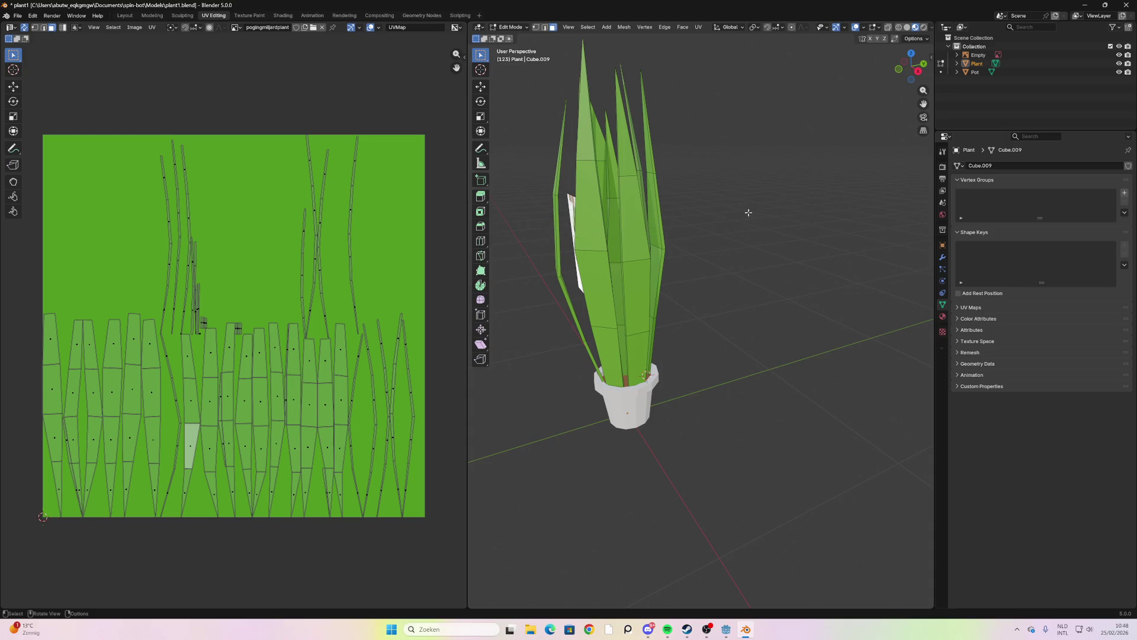
pyautogui.click(644, 221)
pyautogui.scroll(-3, 649, 222)
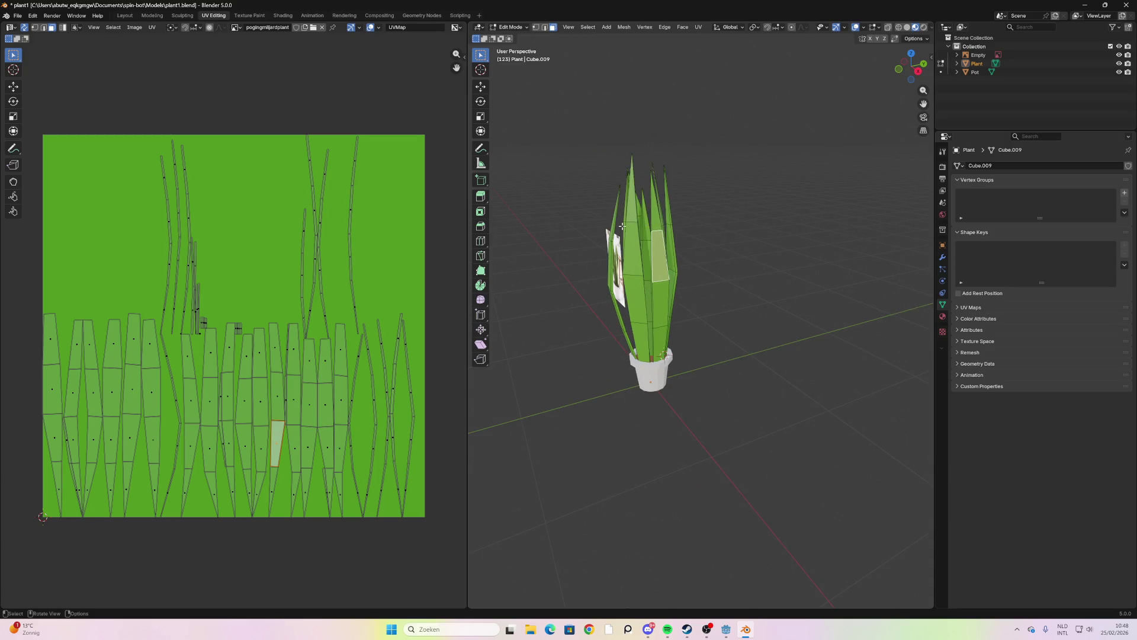
pyautogui.press('a')
pyautogui.moveTo(729, 247)
pyautogui.mouseDown(button='middle')
pyautogui.moveTo(785, 226)
pyautogui.moveTo(609, 163)
pyautogui.mouseUp(button='middle')
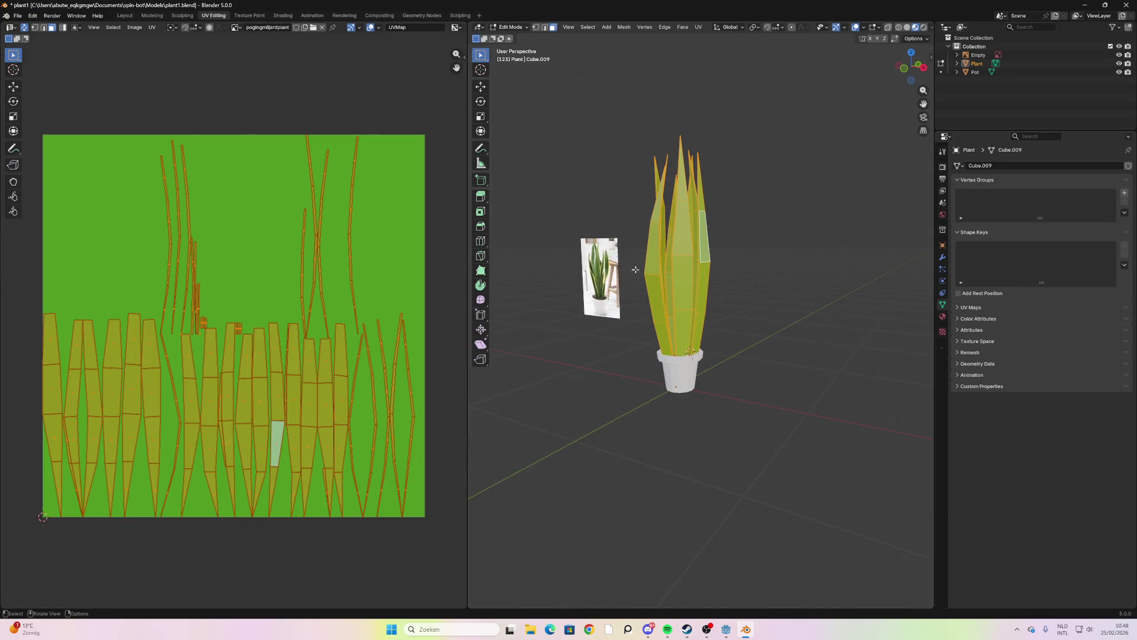
pyautogui.scroll(3, 642, 307)
pyautogui.moveTo(732, 267)
pyautogui.mouseDown(button='middle')
pyautogui.moveTo(784, 273)
pyautogui.moveTo(804, 258)
pyautogui.mouseUp(button='middle')
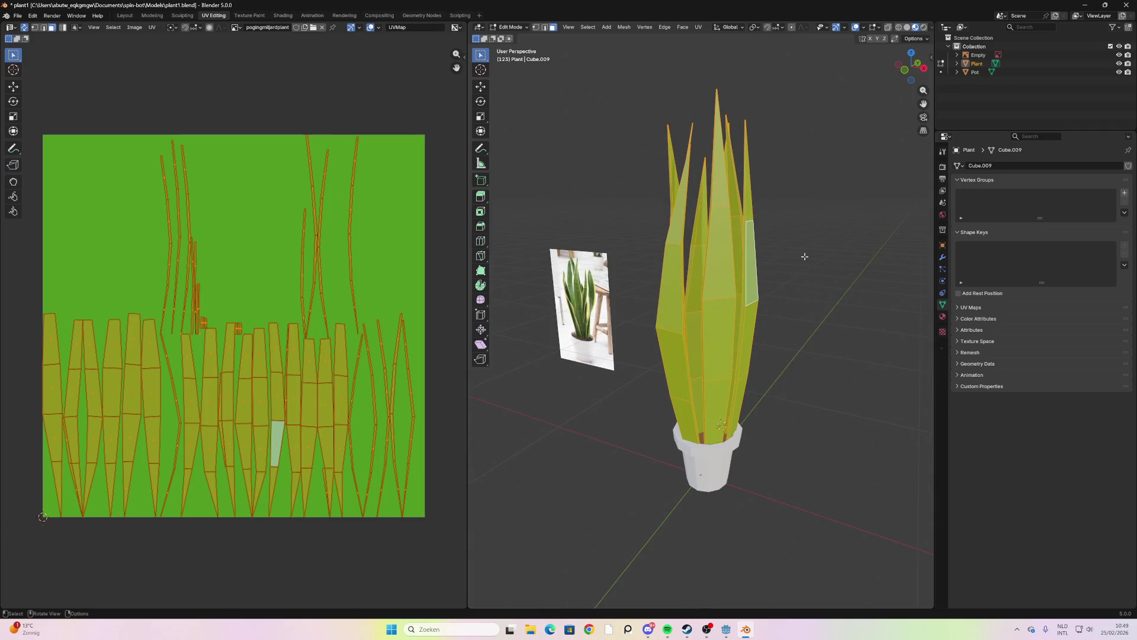
pyautogui.hotkey('alt', 'a')
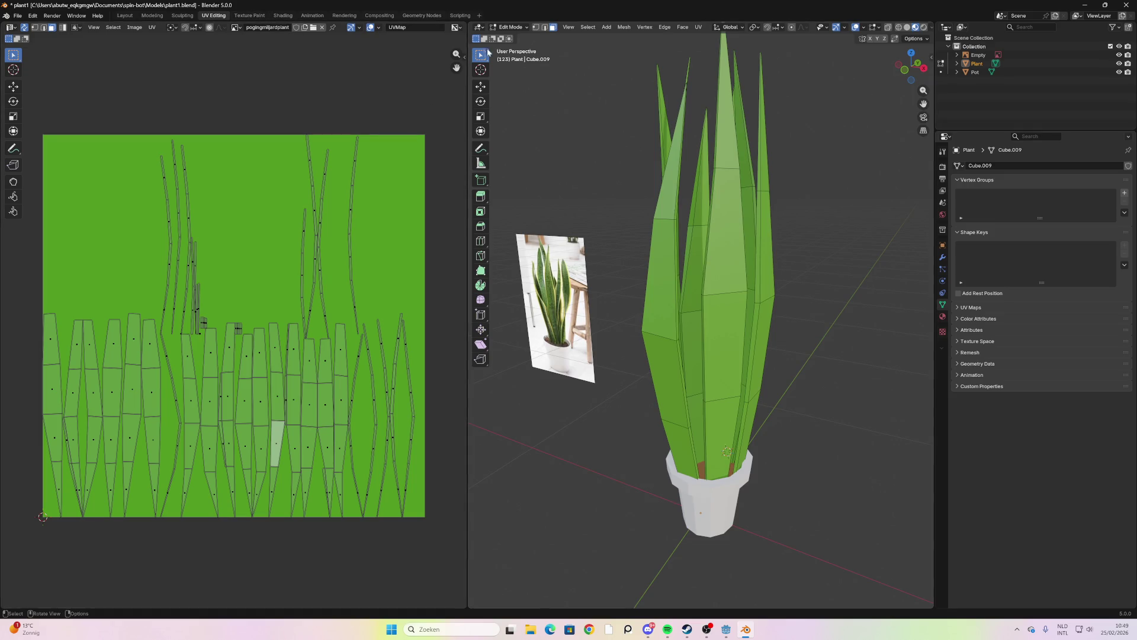
# Switch the viewport to Texture Paint mode and try a paint dab on a leaf
pyautogui.click(522, 28)
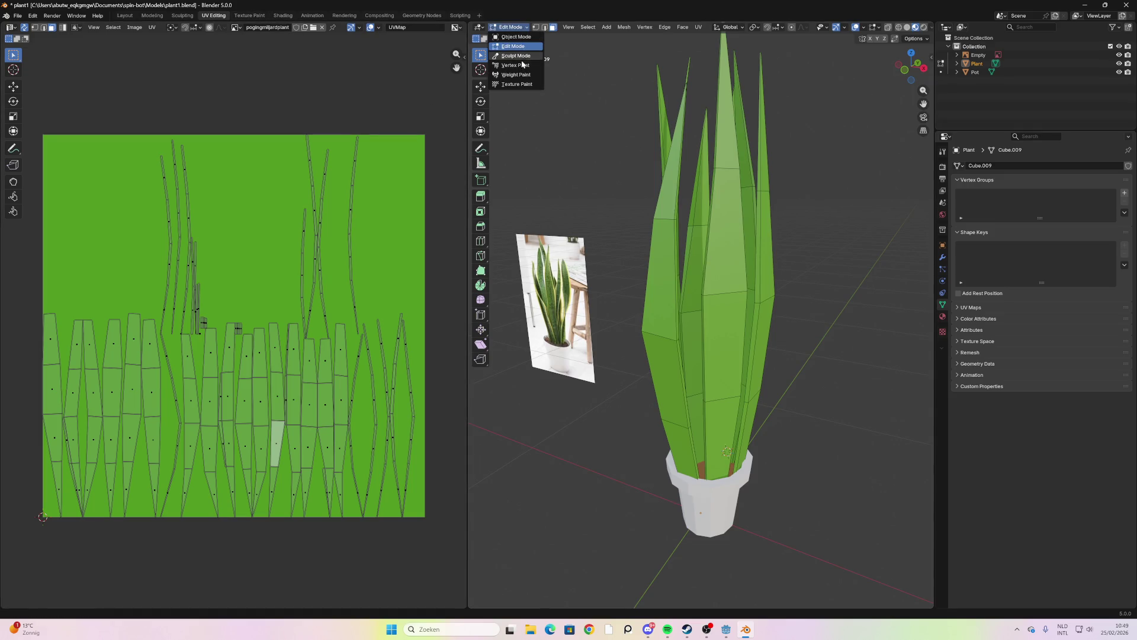
pyautogui.click(520, 84)
pyautogui.click(723, 320)
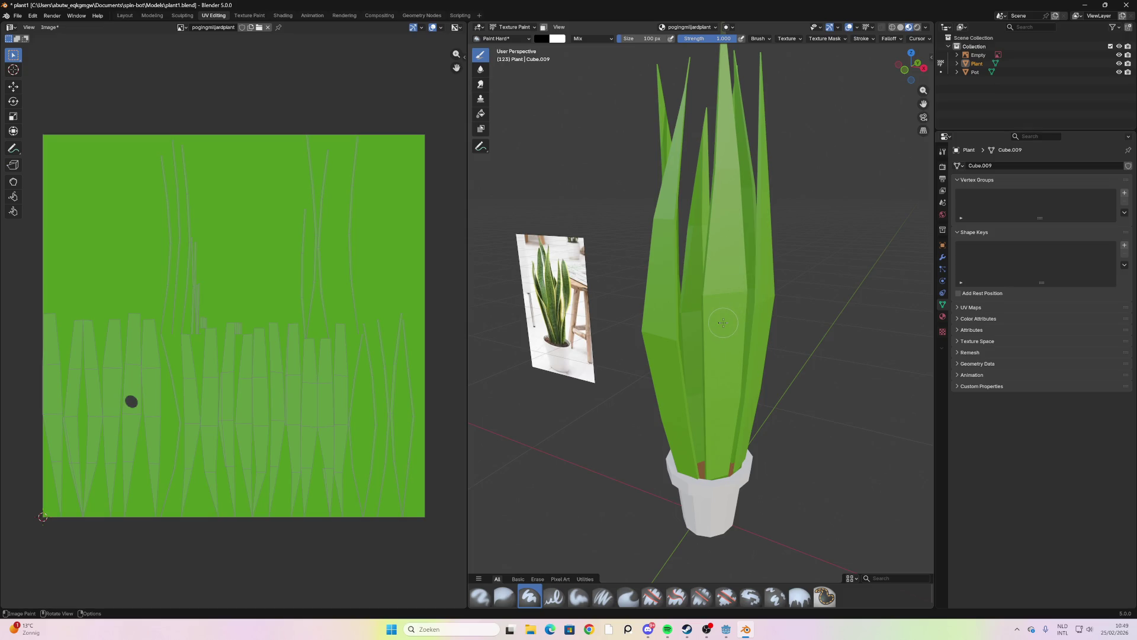
pyautogui.moveTo(744, 344)
pyautogui.mouseDown(button='middle')
pyautogui.moveTo(691, 359)
pyautogui.moveTo(837, 347)
pyautogui.moveTo(761, 314)
pyautogui.moveTo(790, 312)
pyautogui.mouseUp(button='middle')
# Back in Edit Mode, select every face of the plant mesh, dismissing the Face context menu
pyautogui.press('Tab')
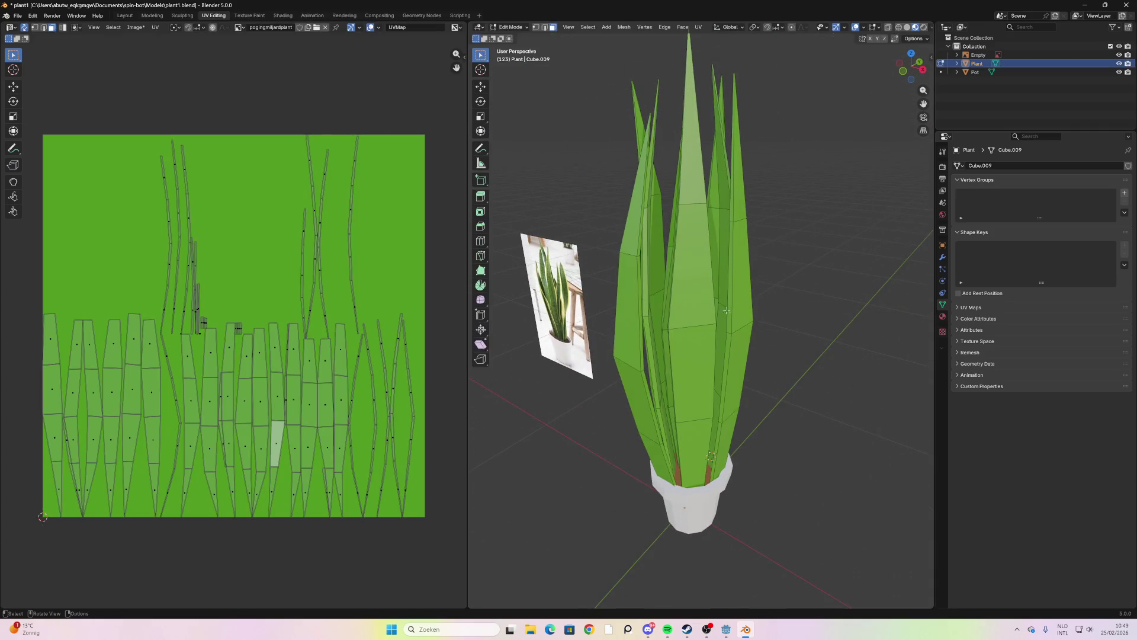
pyautogui.click(724, 310)
pyautogui.press('a')
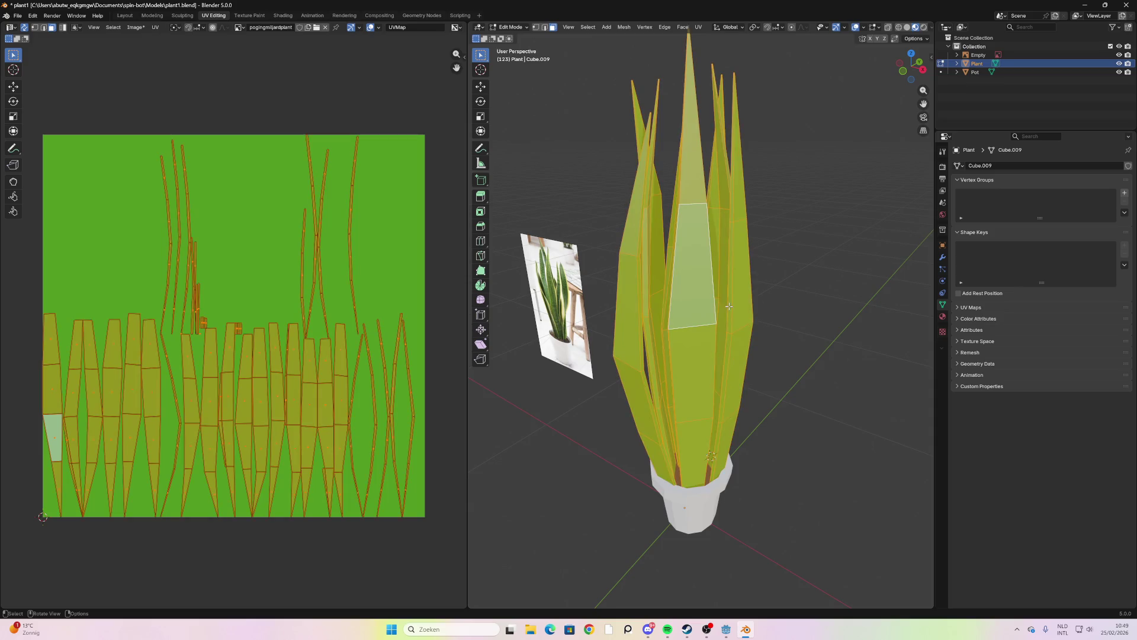
pyautogui.rightClick(690, 308)
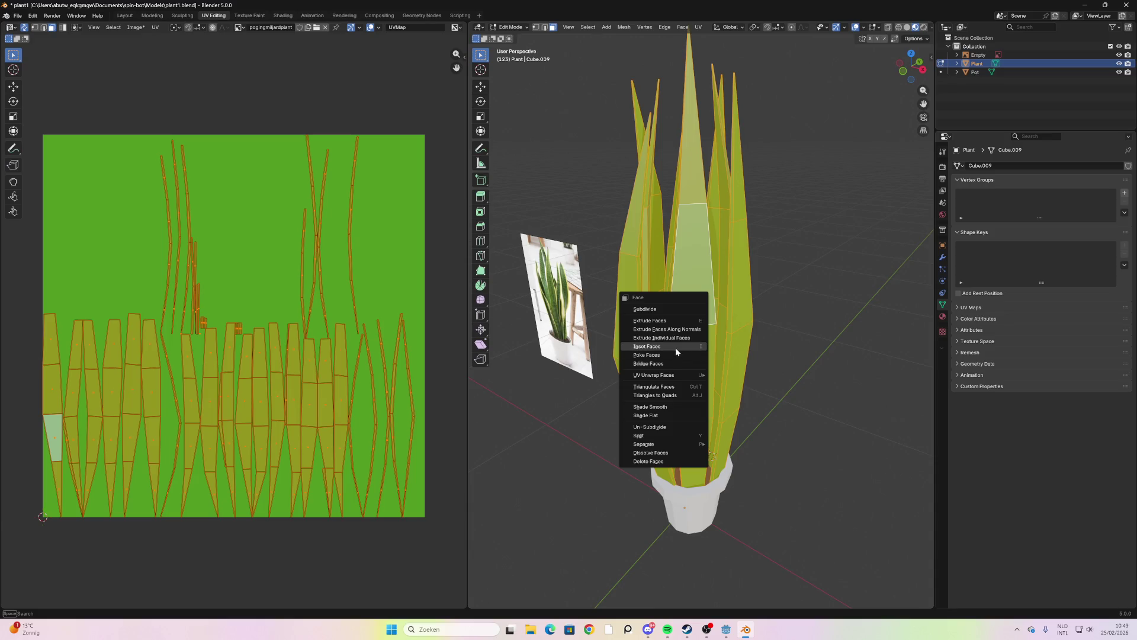
pyautogui.click(803, 254)
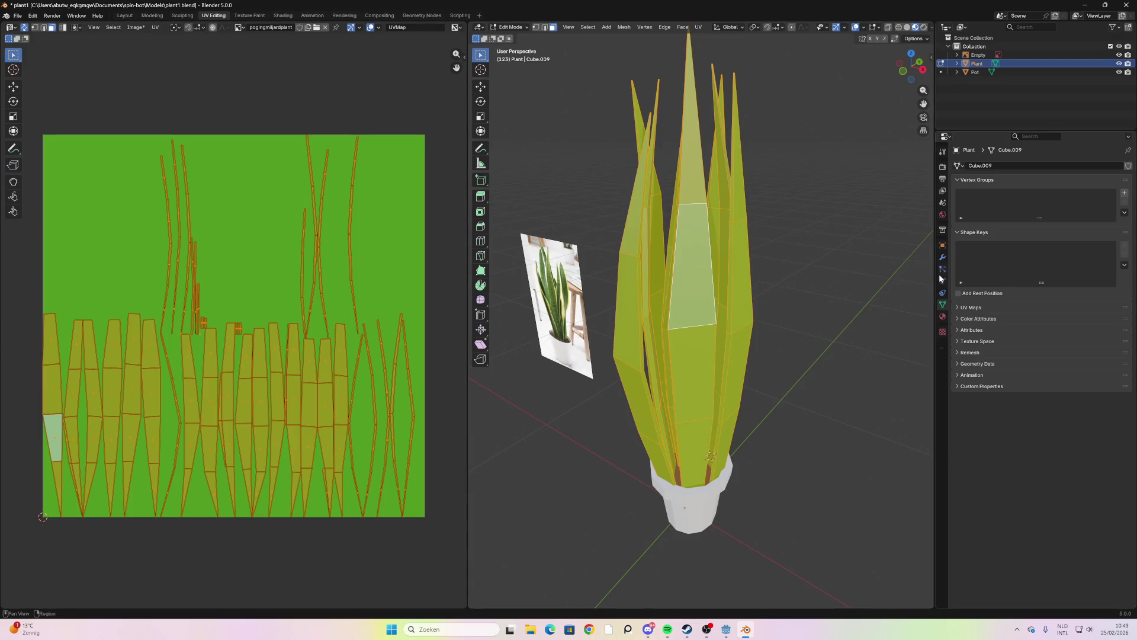
pyautogui.click(942, 316)
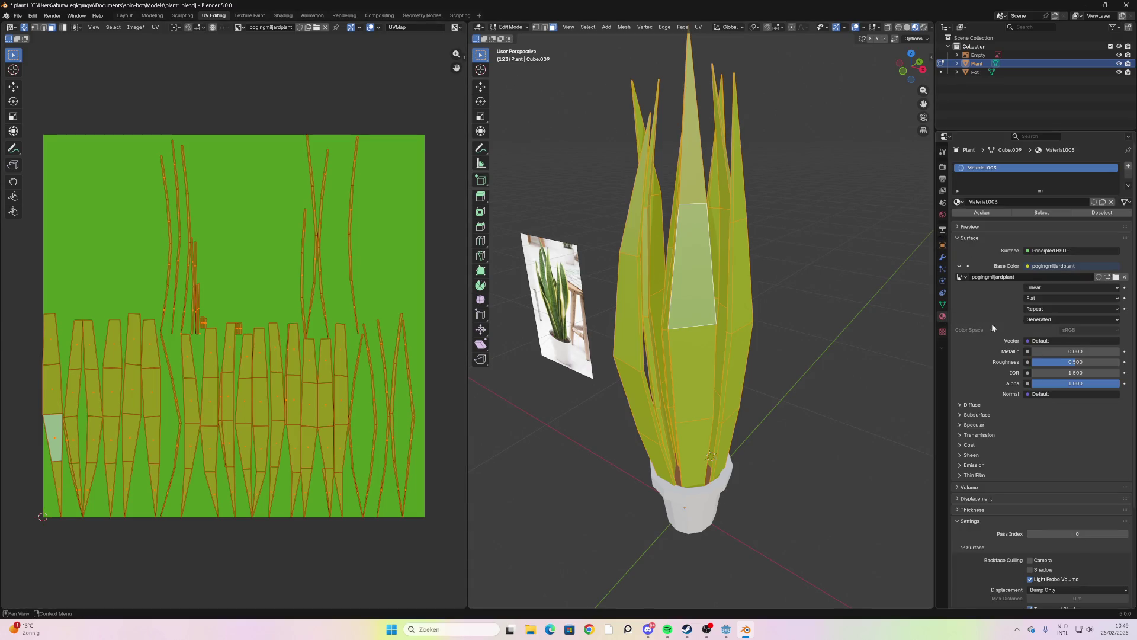
pyautogui.moveTo(1076, 362); pyautogui.dragTo(1108, 362)
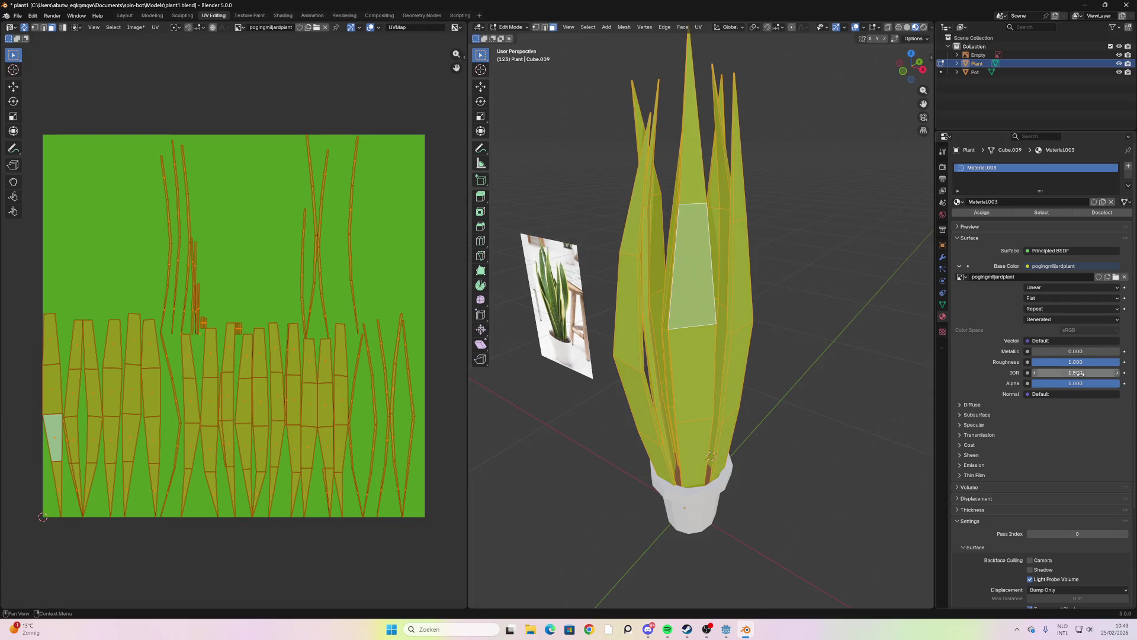
pyautogui.click(855, 349)
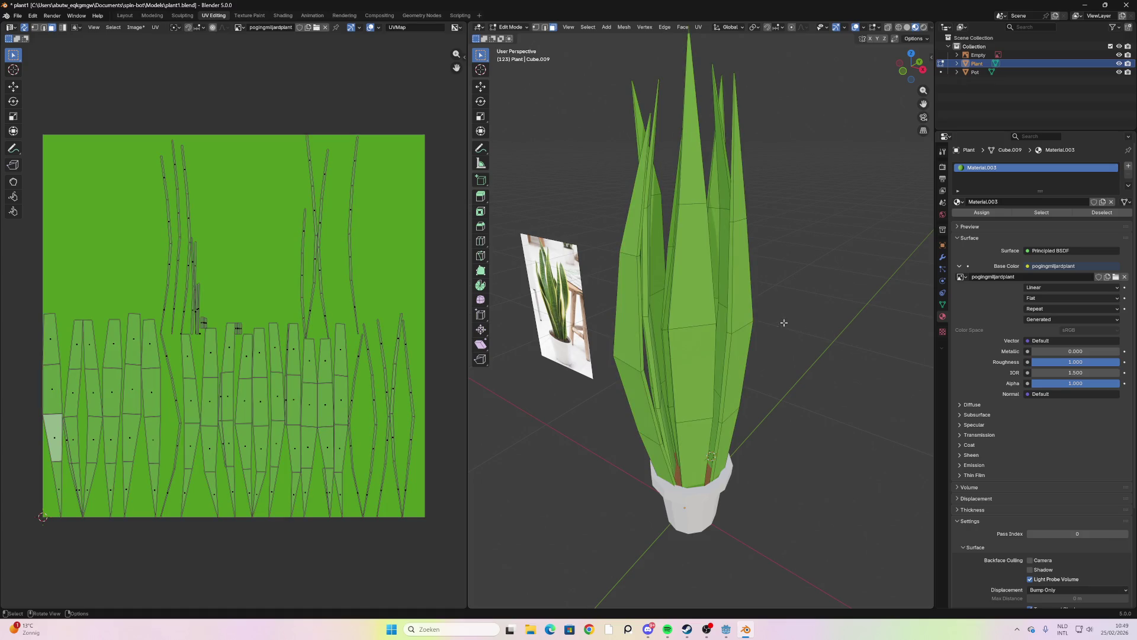
pyautogui.press('a')
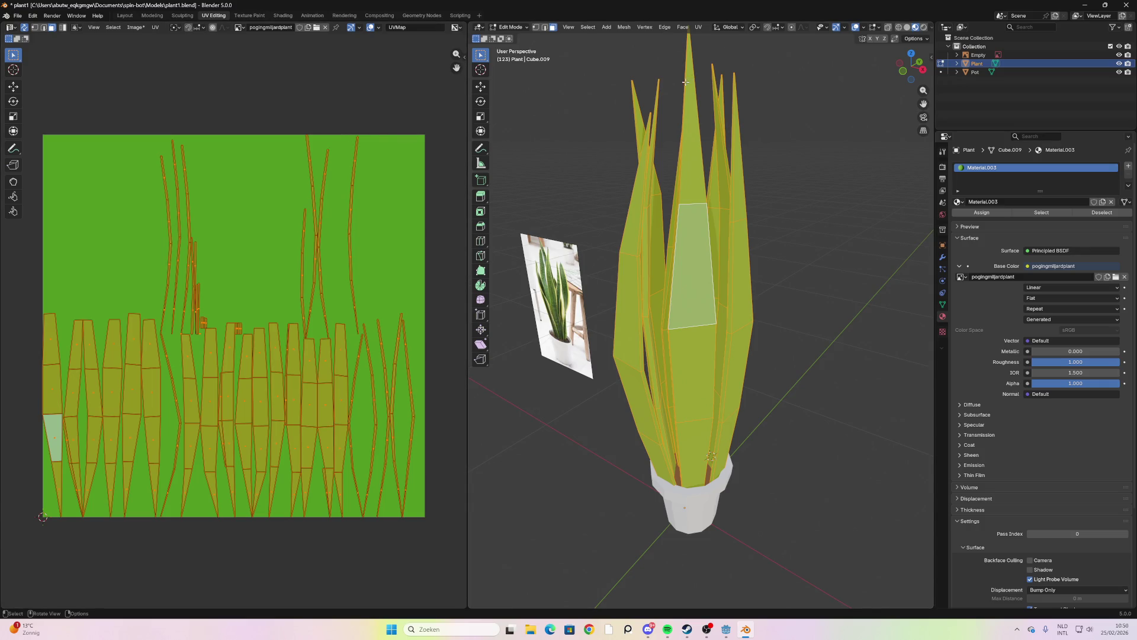
pyautogui.hotkey('ctrl', 'f')
# Select the linked leaf geometry, cancelling the UV unwrap menu and an extrude
pyautogui.press('u')
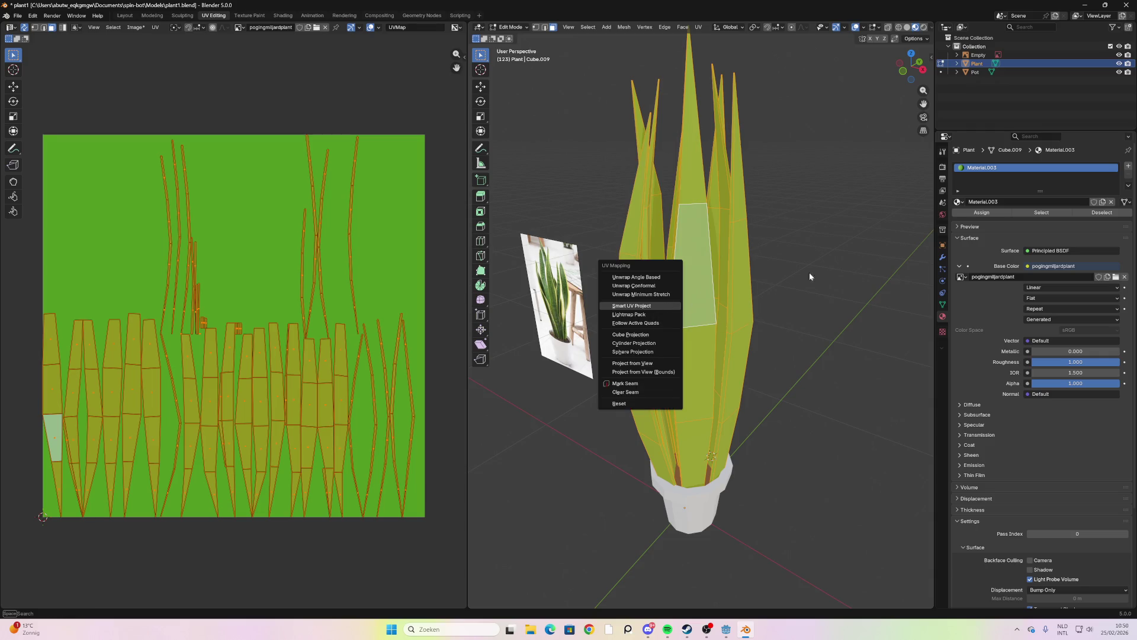
pyautogui.press('Escape')
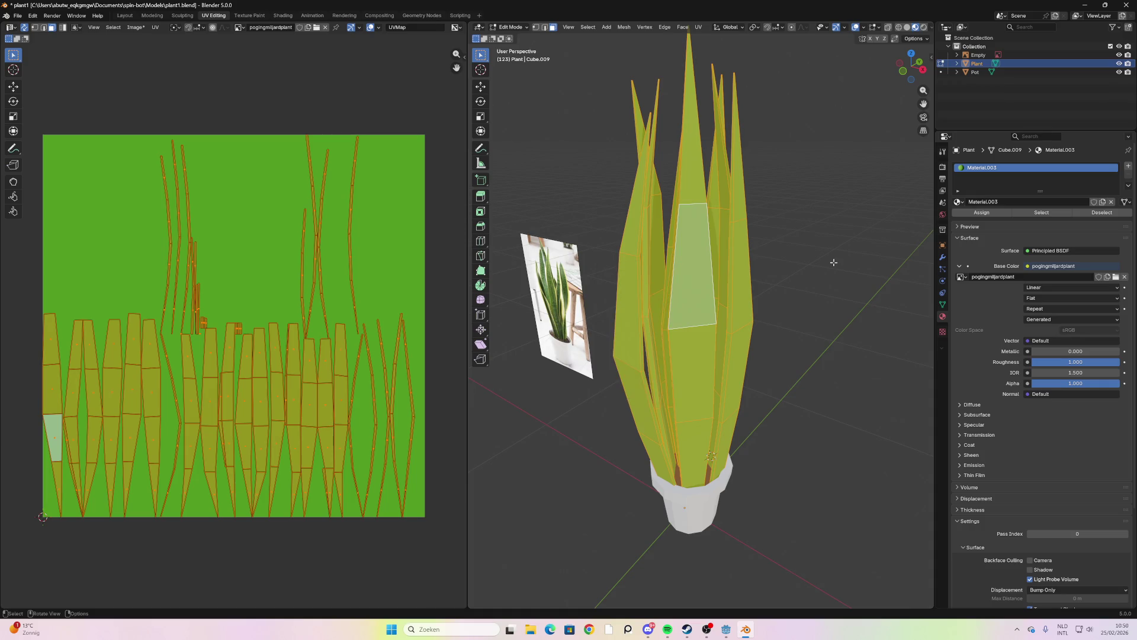
pyautogui.press('l')
pyautogui.press('e')
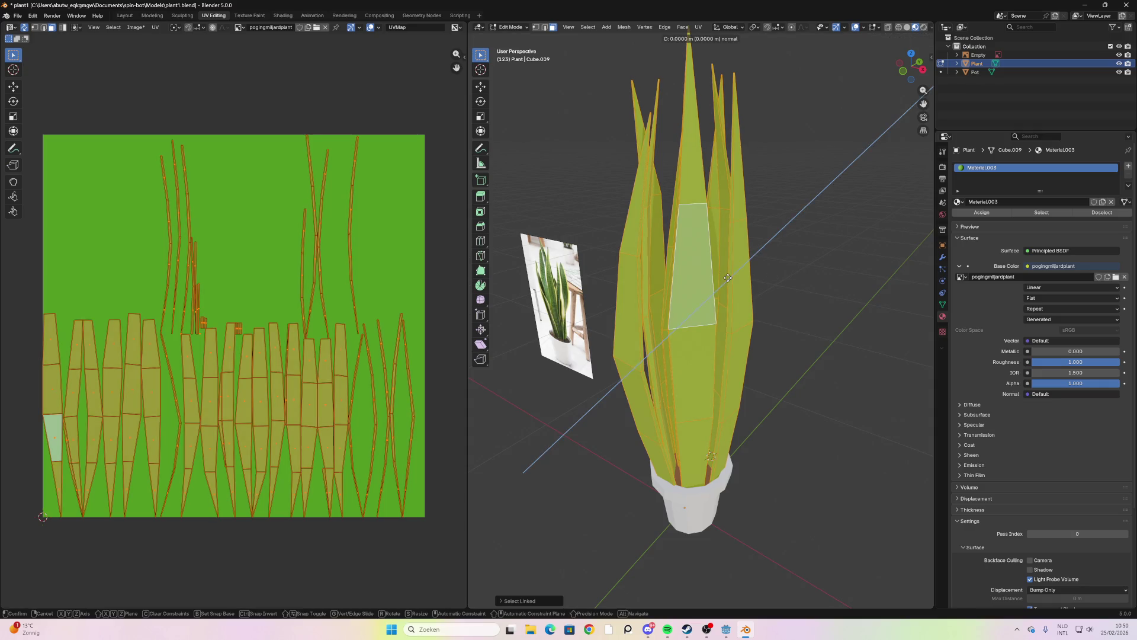
pyautogui.press('Escape')
pyautogui.scroll(-2, 787, 302)
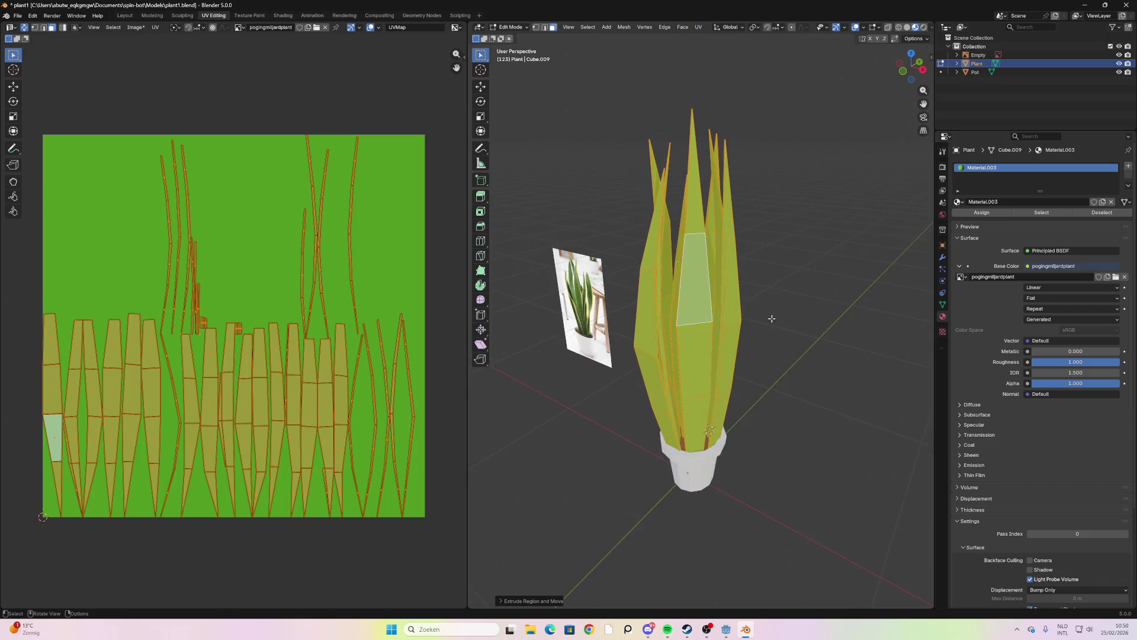
# Duplicate the selected leaves and place the copy to the right of the potted plant
pyautogui.hotkey('shift', 'd')
pyautogui.click(841, 356)
pyautogui.scroll(-3, 717, 386)
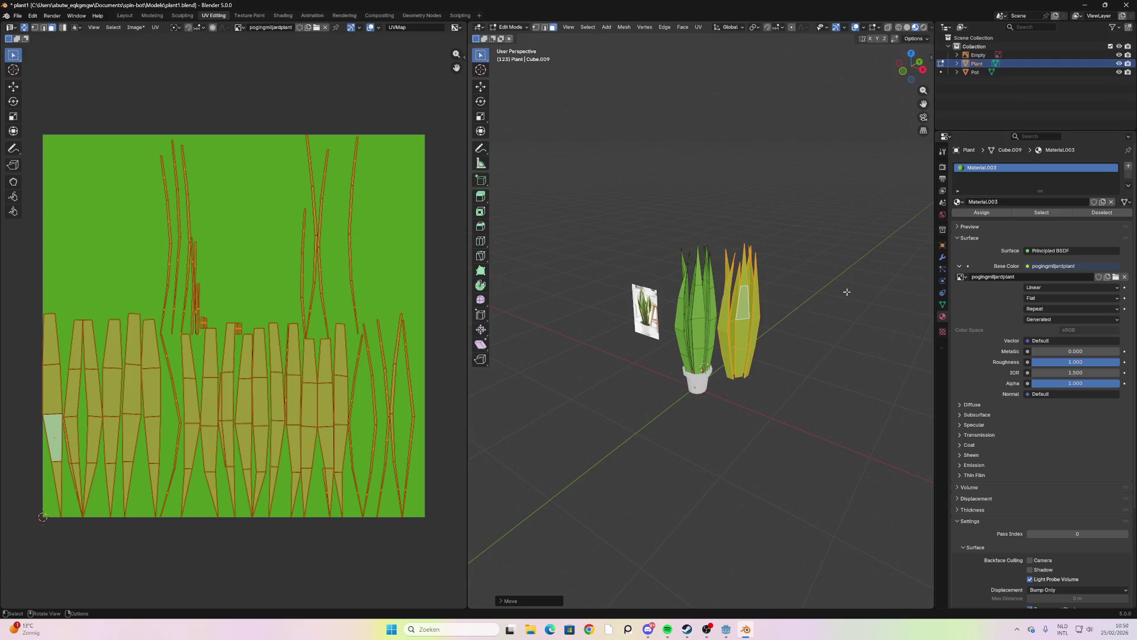
pyautogui.press('g')
pyautogui.click(825, 347)
pyautogui.moveTo(822, 346)
pyautogui.mouseDown(button='middle')
pyautogui.moveTo(795, 360)
pyautogui.moveTo(787, 332)
pyautogui.mouseUp(button='middle')
pyautogui.click(817, 279)
pyautogui.moveTo(818, 279); pyautogui.dragTo(726, 402)
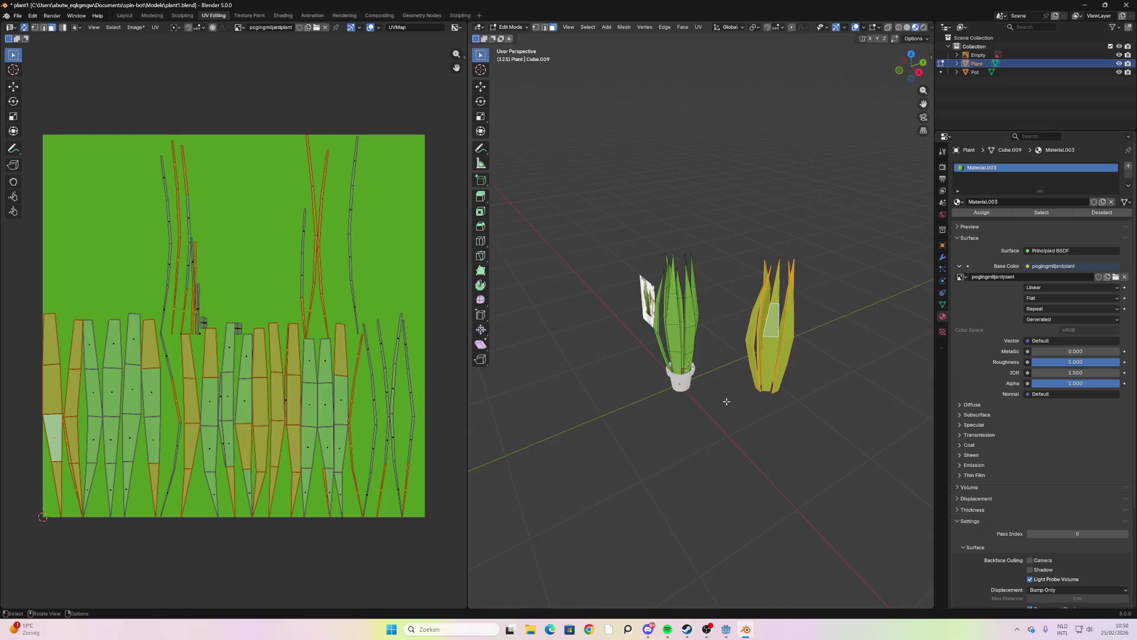
pyautogui.moveTo(735, 400)
pyautogui.mouseDown(button='middle')
pyautogui.moveTo(820, 373)
pyautogui.moveTo(730, 381)
pyautogui.mouseUp(button='middle')
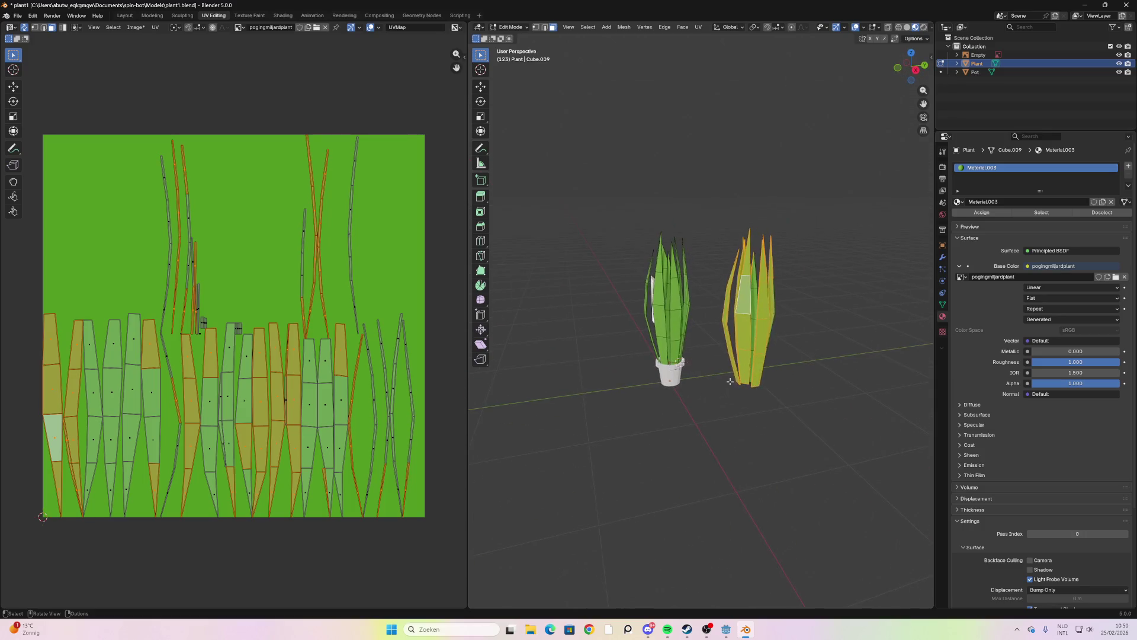
# Select faces on the left and right plants, then expand Plant in the Outliner to show Cube.009
pyautogui.press('l')
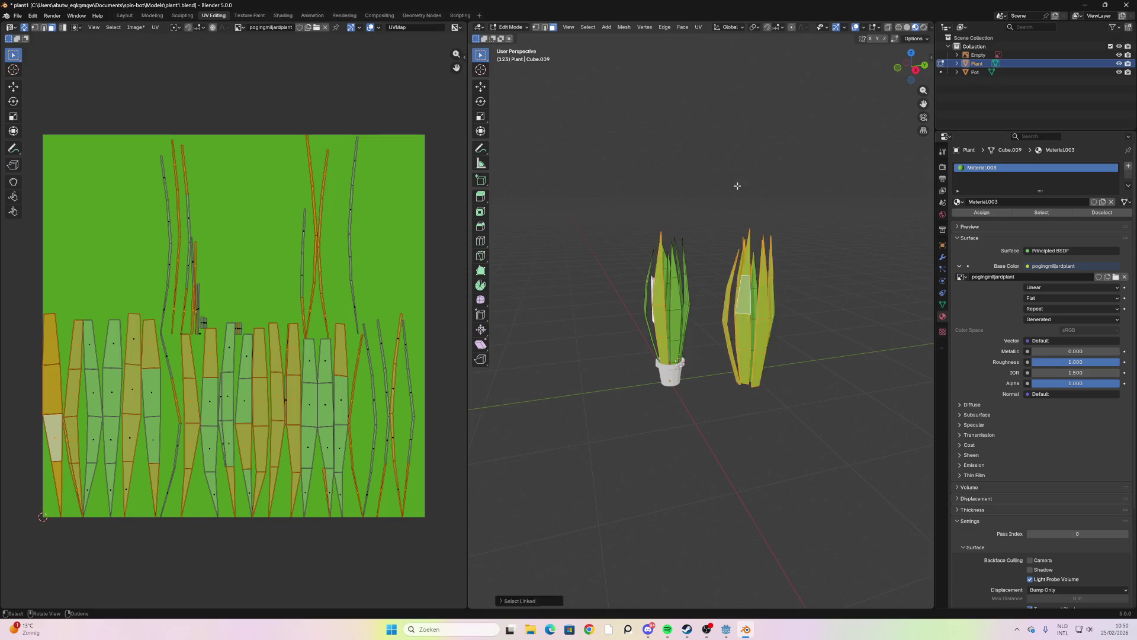
pyautogui.click(672, 310)
pyautogui.hotkey('ctrl', 'l')
pyautogui.moveTo(711, 215); pyautogui.dragTo(641, 312)
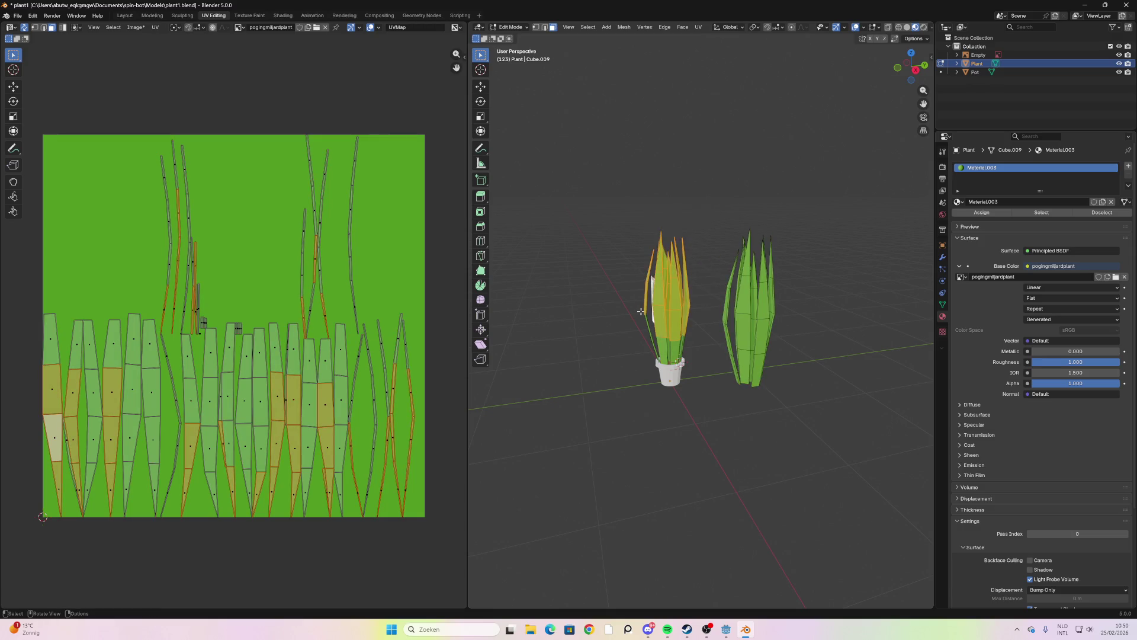
pyautogui.hotkey('alt', 'a')
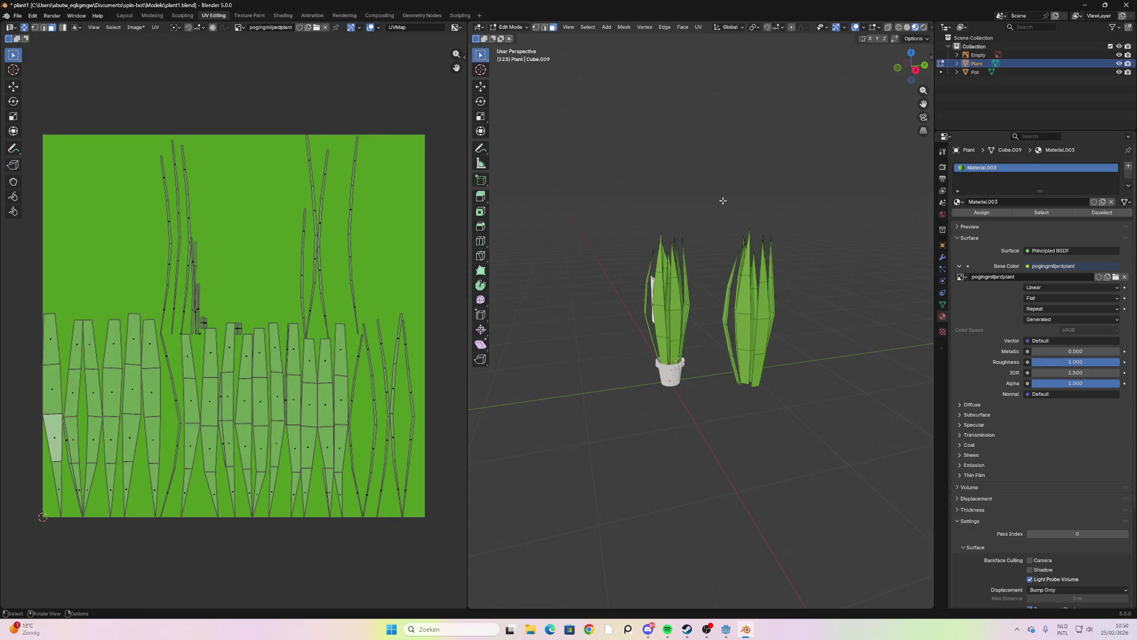
pyautogui.click(740, 327)
pyautogui.hotkey('alt', 'a')
pyautogui.click(743, 331)
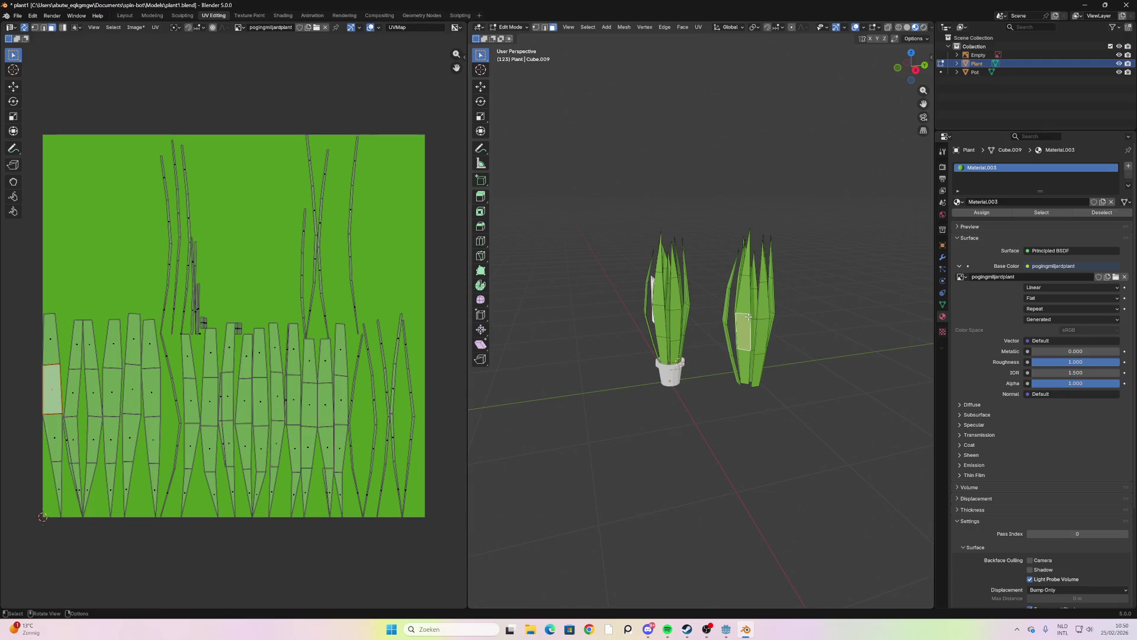
pyautogui.click(680, 314)
pyautogui.click(820, 306)
pyautogui.click(676, 307)
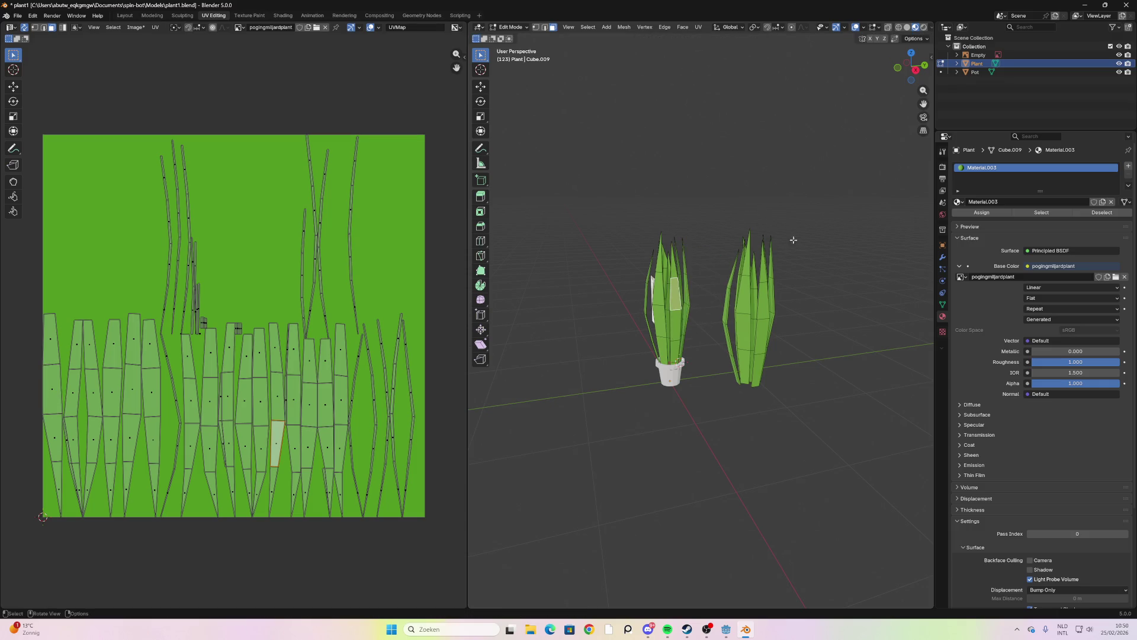
pyautogui.click(957, 64)
# Undo four steps back to the right-plant selection and move the copied leaves further right
pyautogui.hotkey('ctrl', 'z')
pyautogui.hotkey('ctrl', 'z')
pyautogui.hotkey('ctrl', 'z')
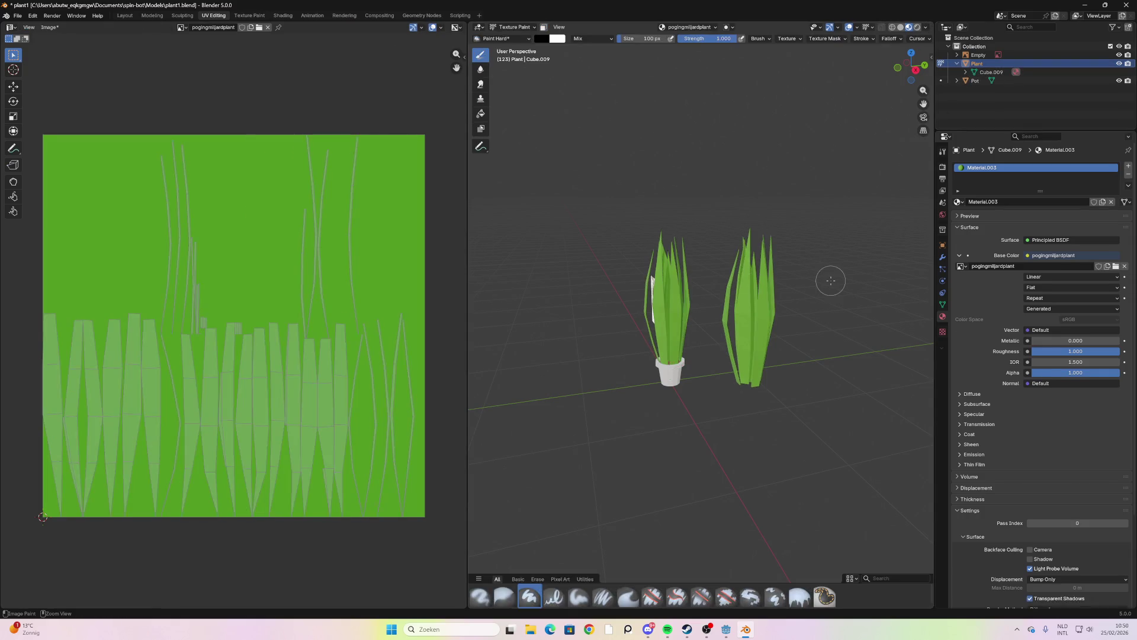
pyautogui.hotkey('ctrl', 'z')
pyautogui.hotkey('ctrl', 'z')
pyautogui.hotkey('ctrl', 'z')
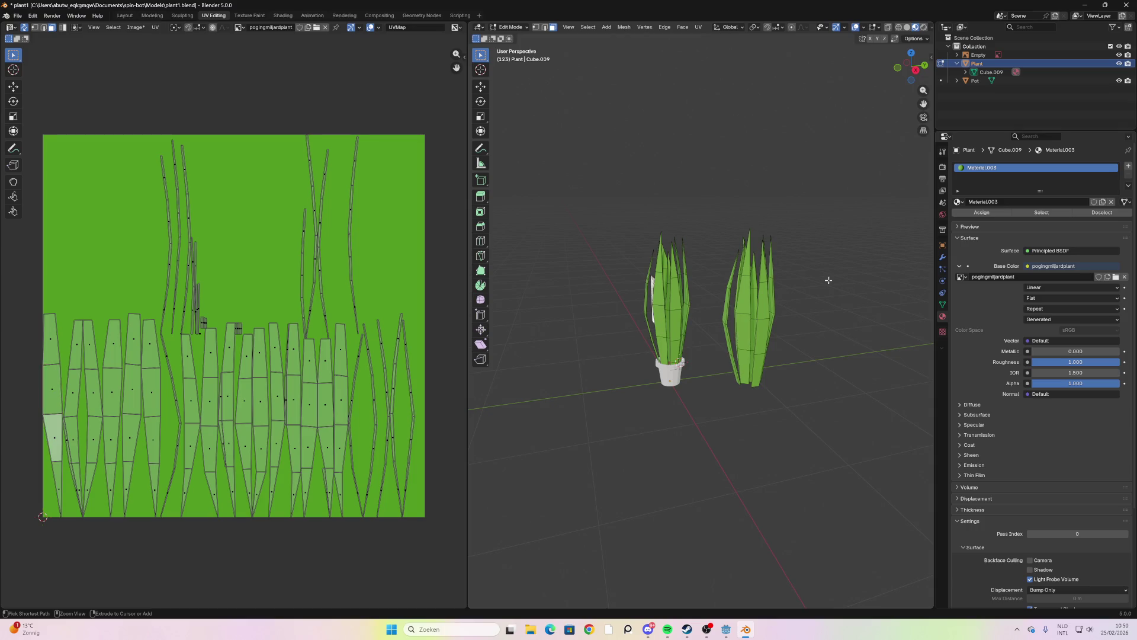
pyautogui.hotkey('ctrl', 'z')
pyautogui.hotkey('ctrl', 'z')
pyautogui.hotkey('ctrl', 'z')
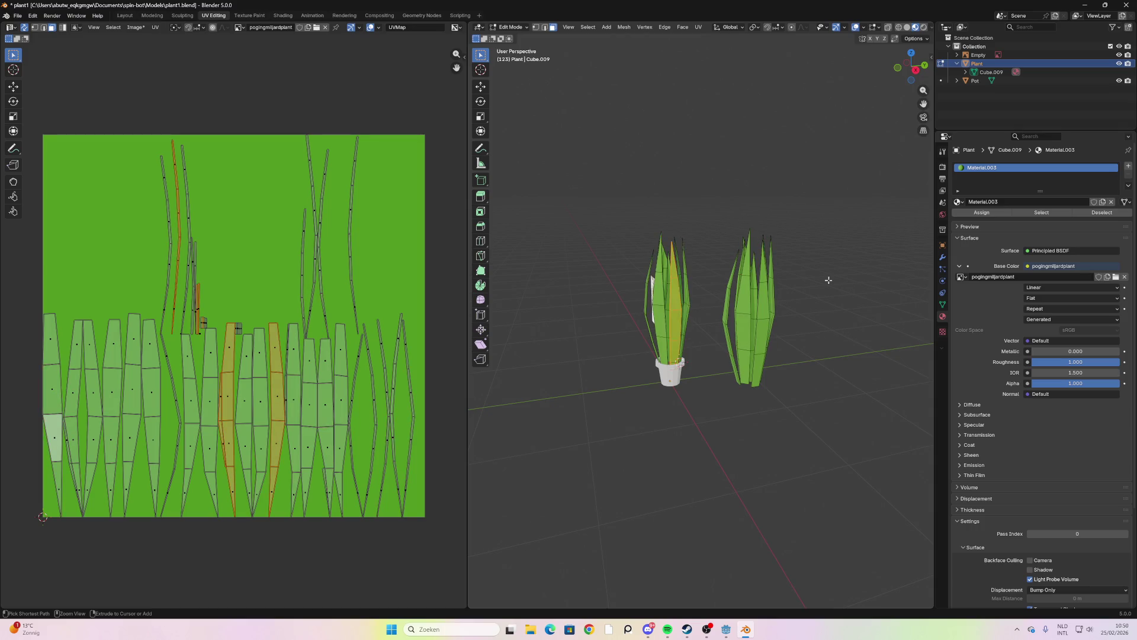
pyautogui.hotkey('ctrl', 'z')
pyautogui.hotkey('ctrl', 'z')
pyautogui.hotkey('ctrl', 'z')
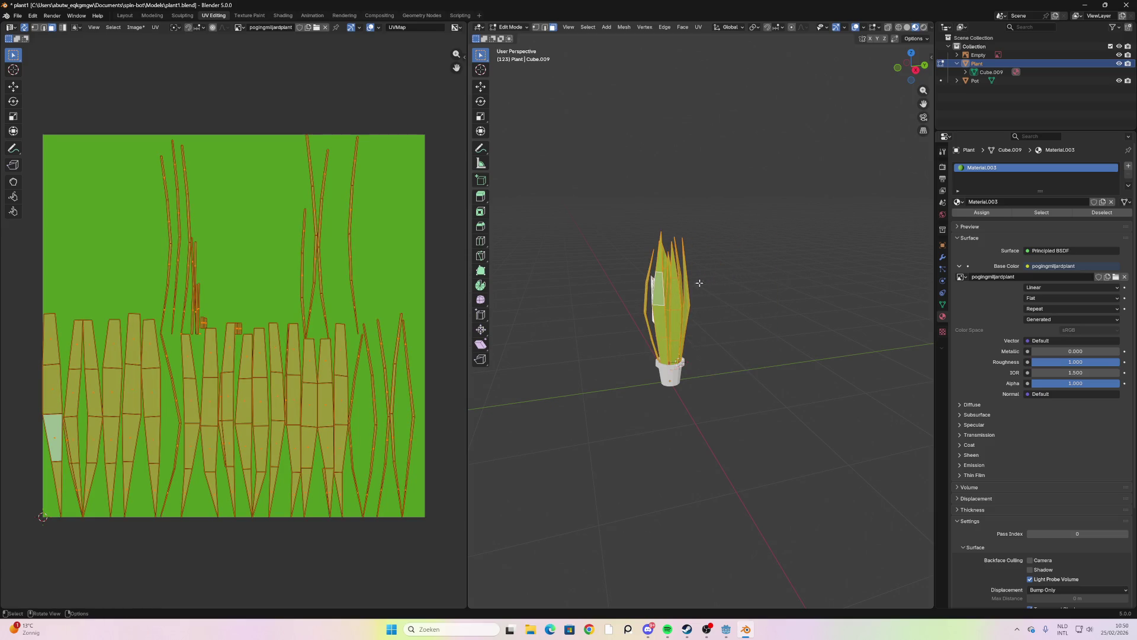
pyautogui.press('g')
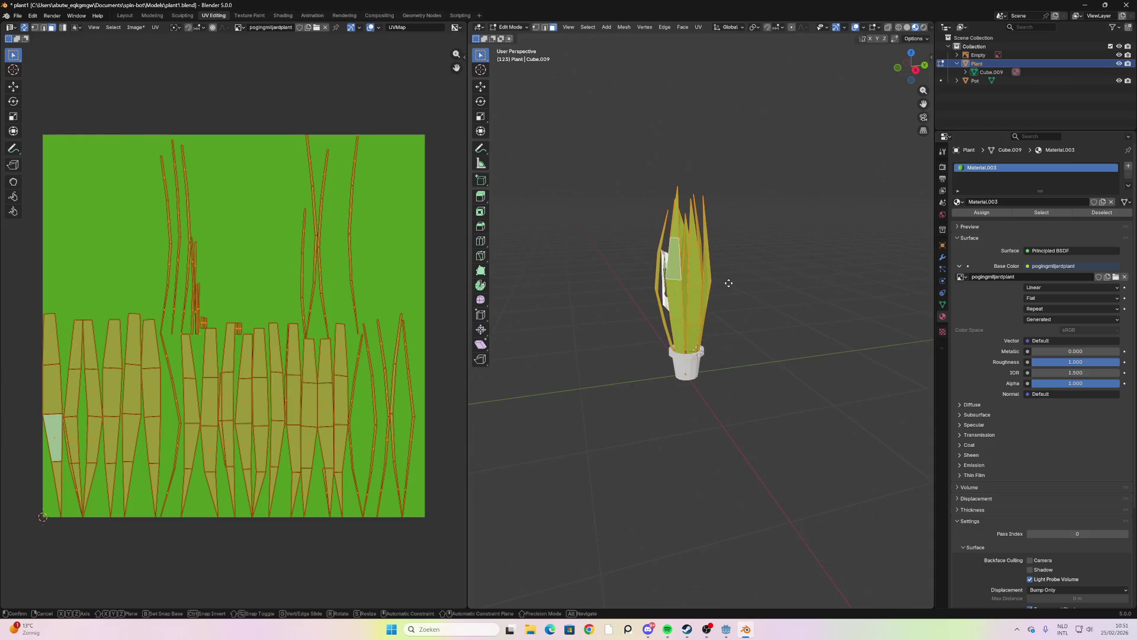
pyautogui.click(832, 285)
# Briefly enter Texture Paint, select Cube.009, then return to Edit Mode and pick a right-plant face
pyautogui.hotkey('ctrl', 'Tab')
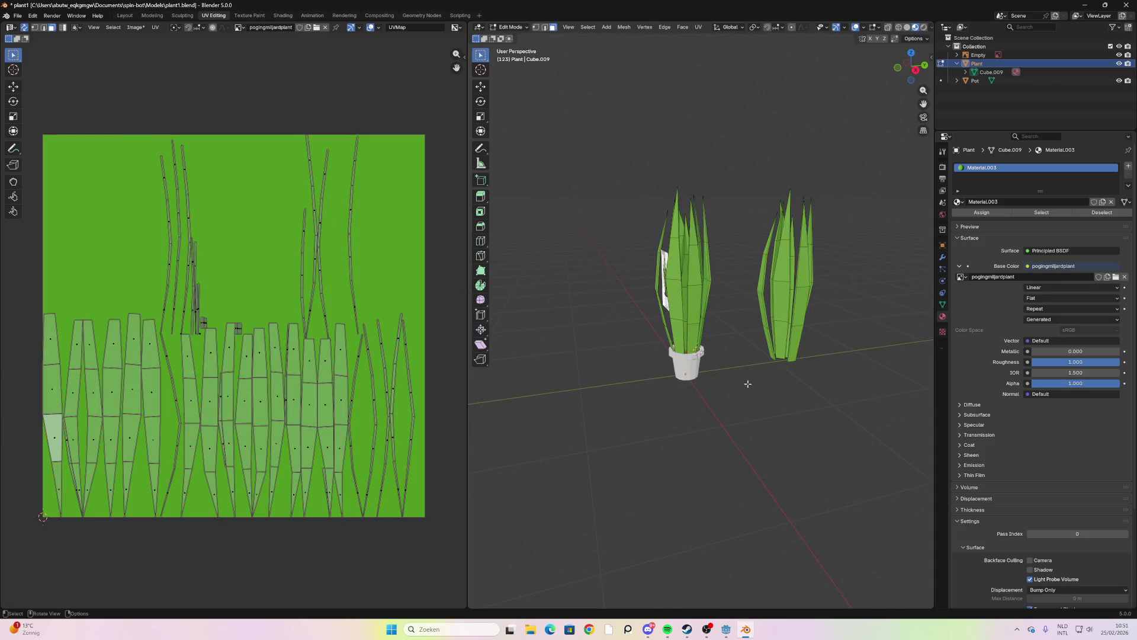
pyautogui.click(899, 196)
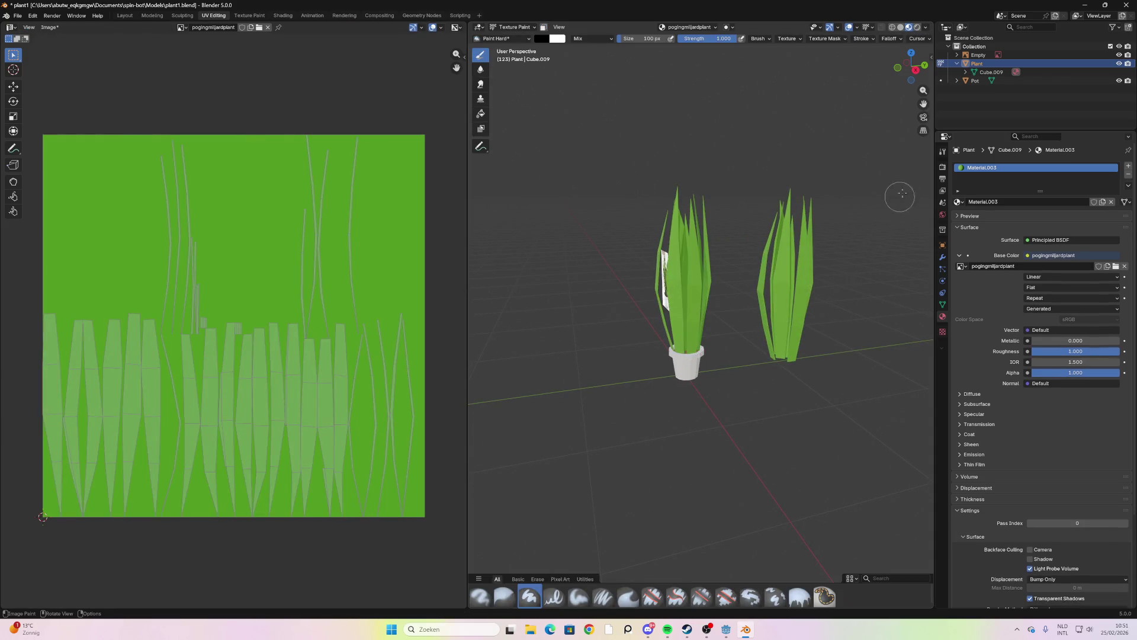
pyautogui.click(982, 73)
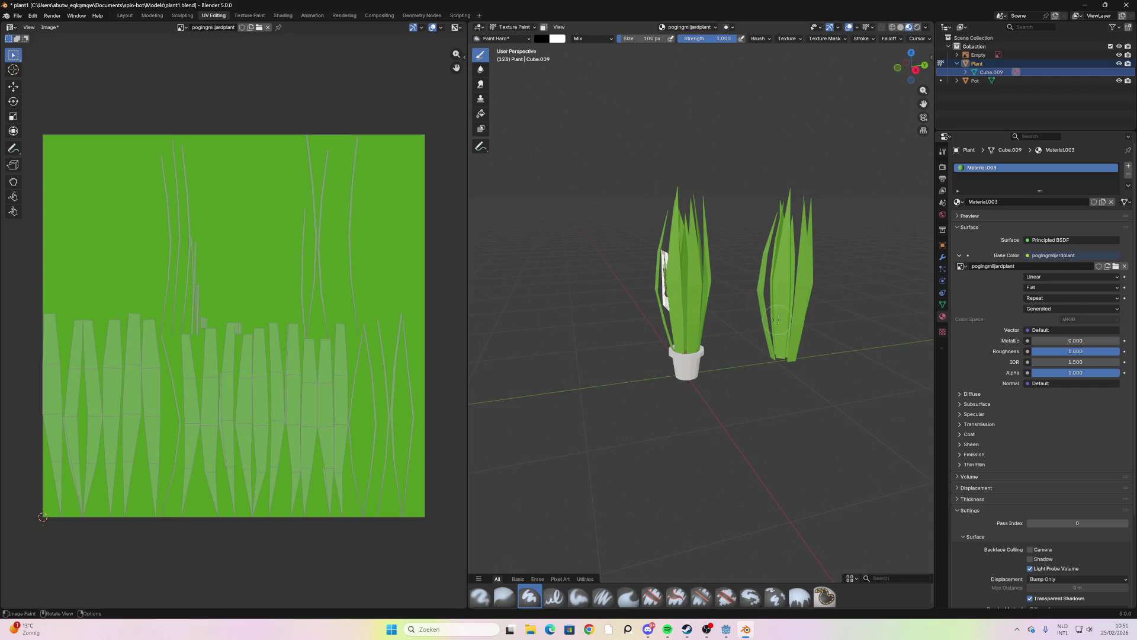
pyautogui.press('Tab')
pyautogui.click(792, 293)
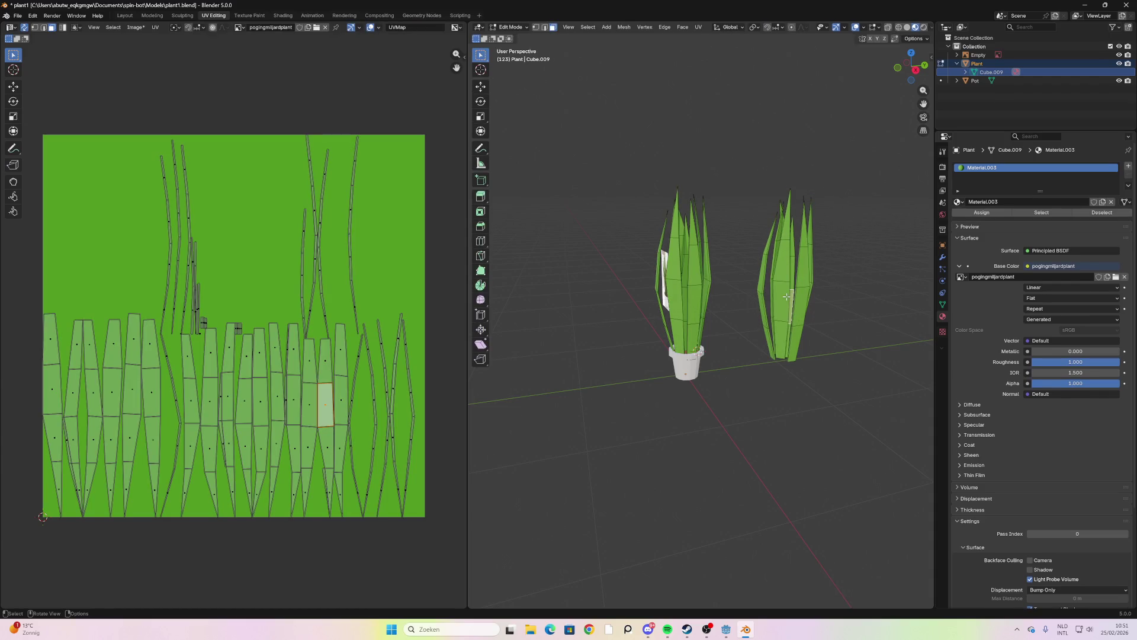
# Select the right plant's linked leaves, then the whole mesh, and bring up the Delete menu
pyautogui.press('a')
pyautogui.hotkey('alt', 'a')
pyautogui.click(786, 282)
pyautogui.hotkey('ctrl', 'l')
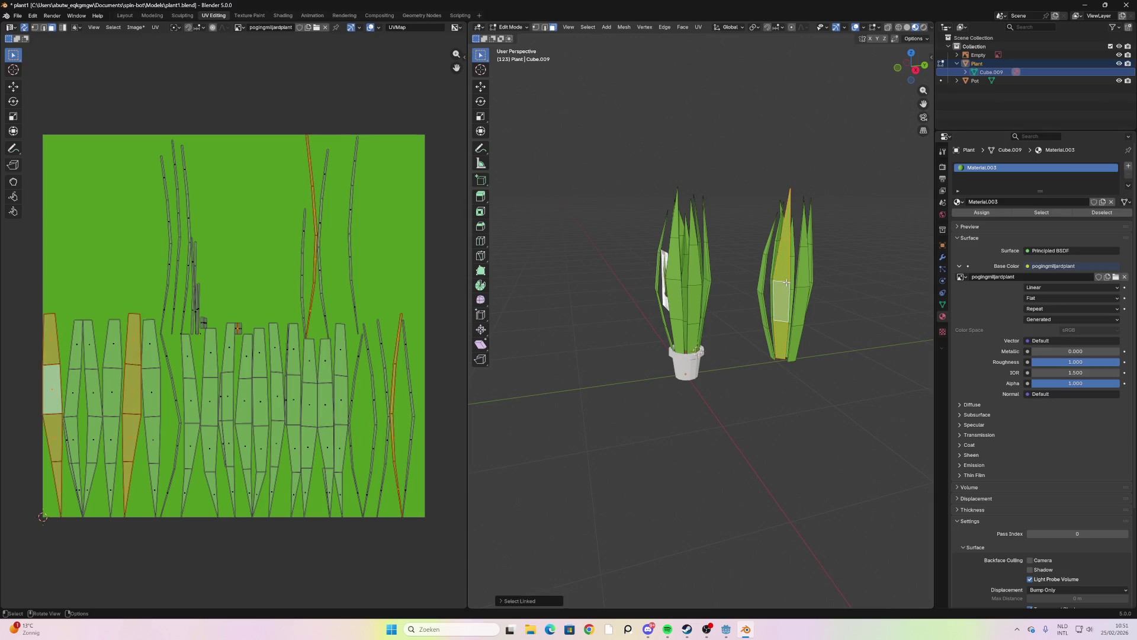
pyautogui.press('l')
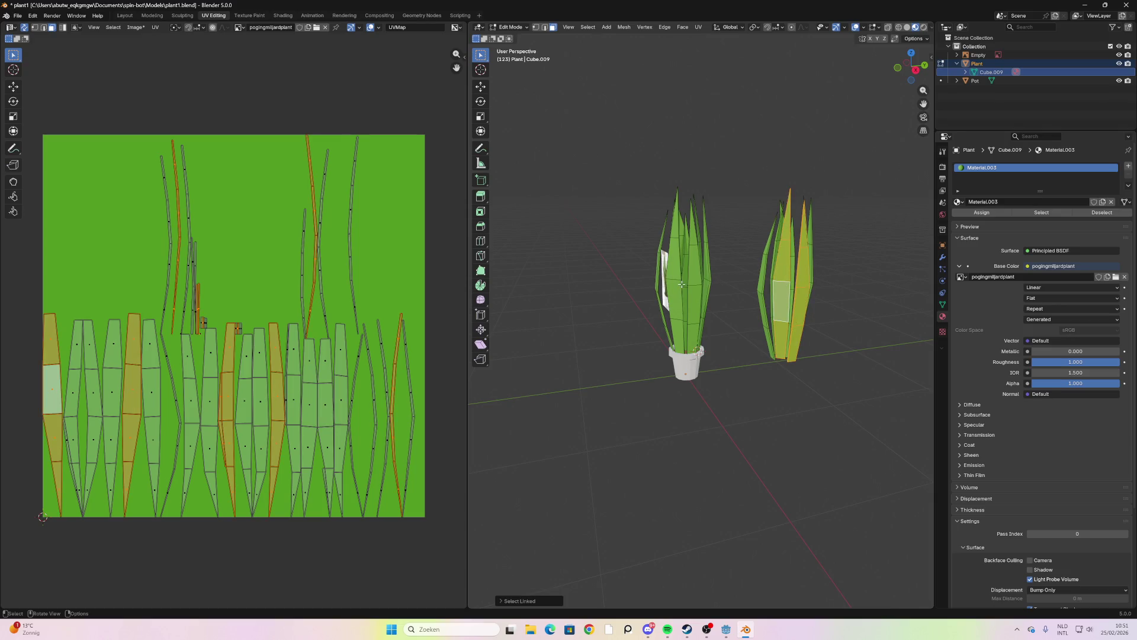
pyautogui.hotkey('ctrl', 'l')
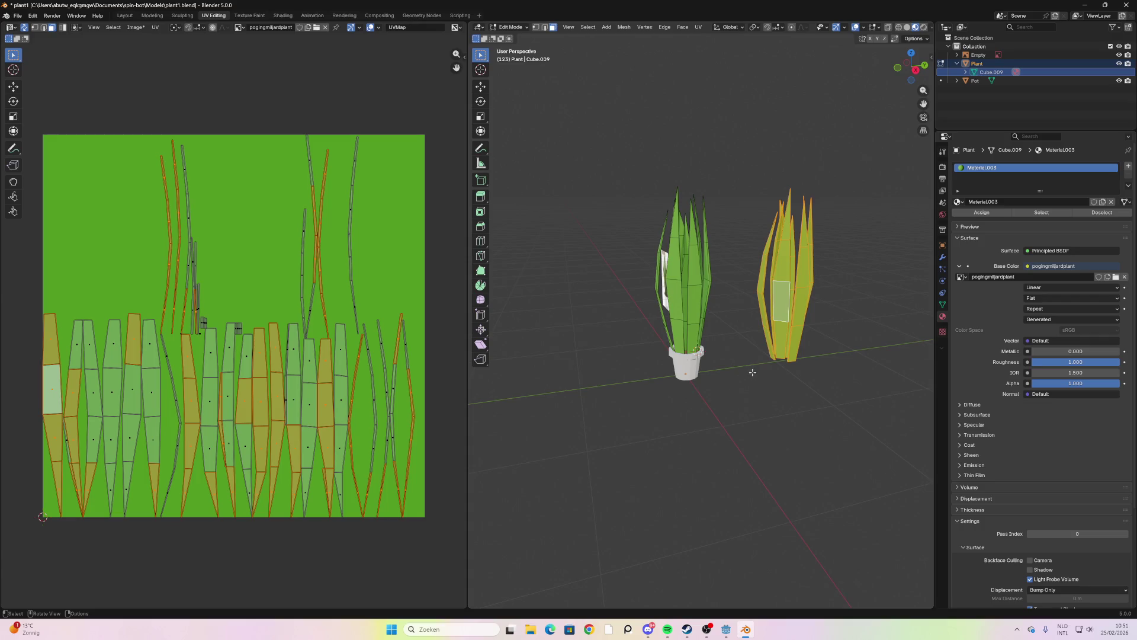
pyautogui.press('a')
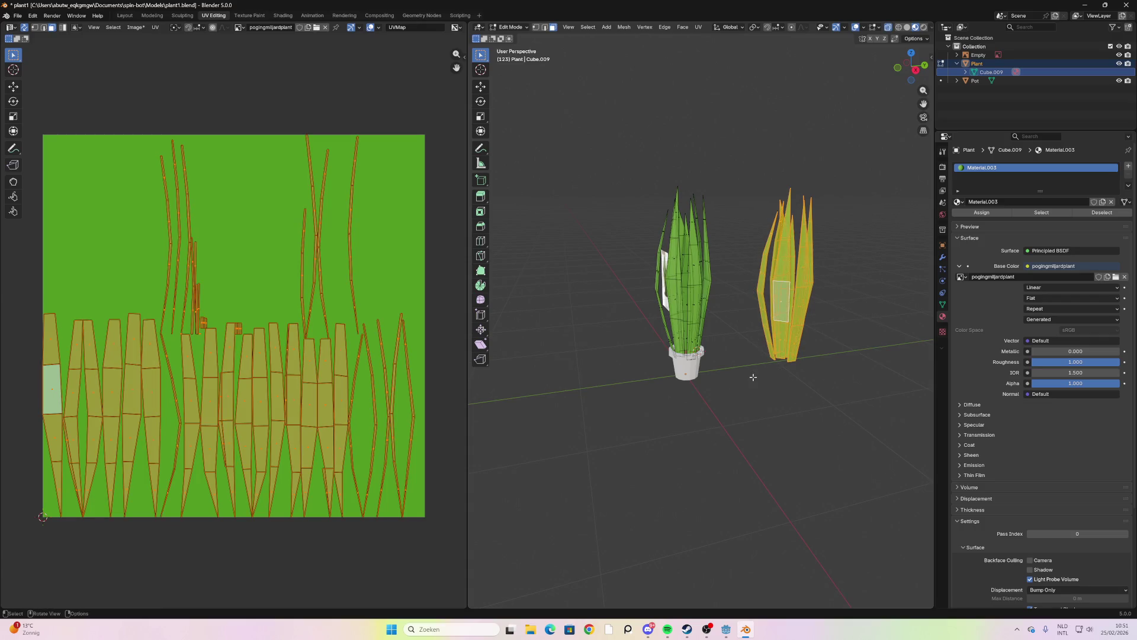
pyautogui.press('x')
# Box-select only the right-hand plant copy and bring up the Delete menu for it
pyautogui.click(704, 269)
pyautogui.click(684, 284)
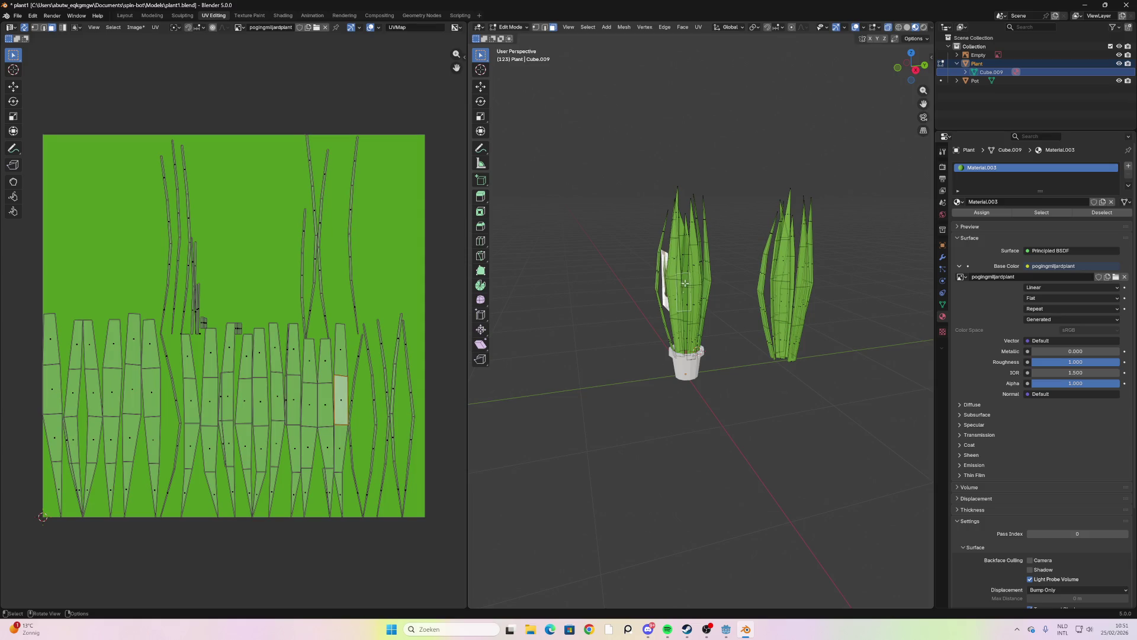
pyautogui.moveTo(855, 191); pyautogui.dragTo(744, 365)
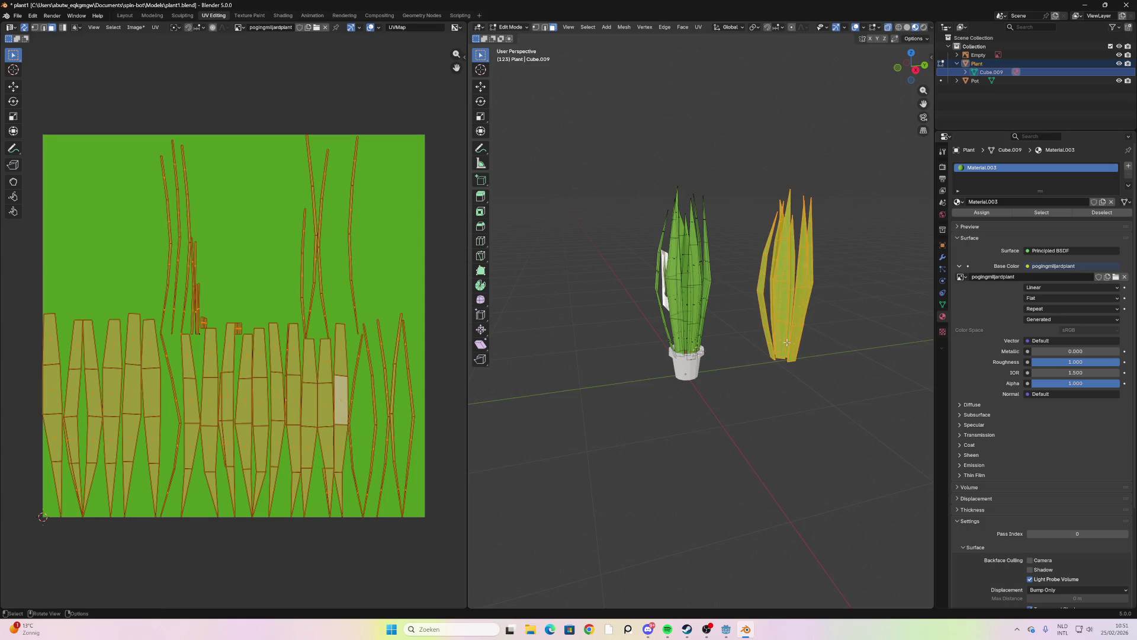
pyautogui.moveTo(787, 342)
pyautogui.mouseDown(button='middle')
pyautogui.moveTo(740, 355)
pyautogui.moveTo(681, 349)
pyautogui.moveTo(827, 332)
pyautogui.mouseUp(button='middle')
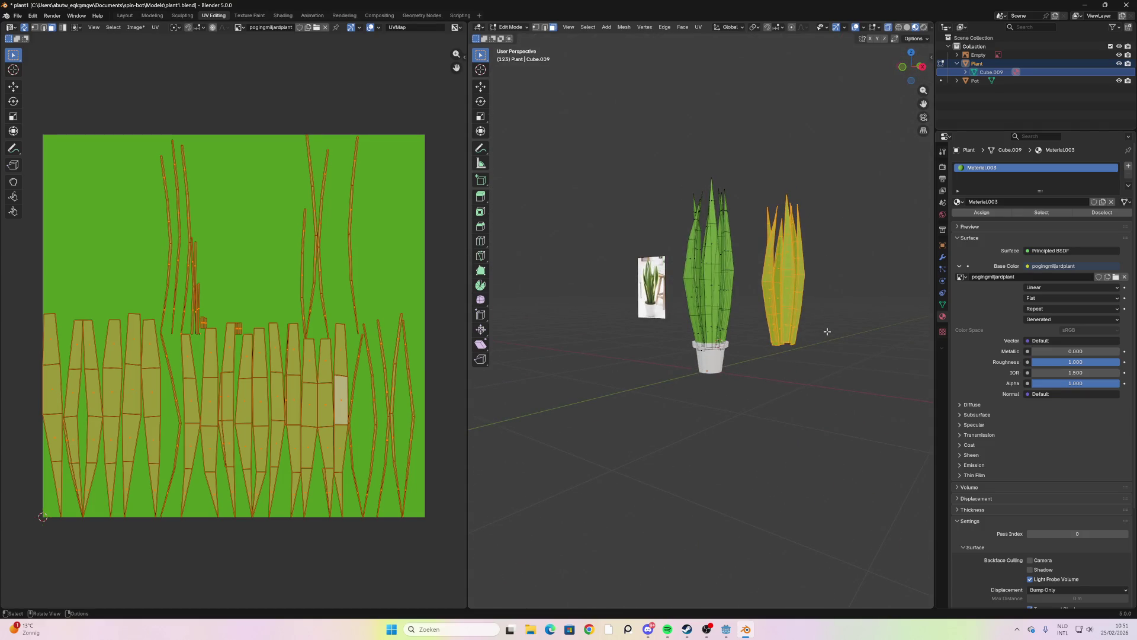
pyautogui.press('x')
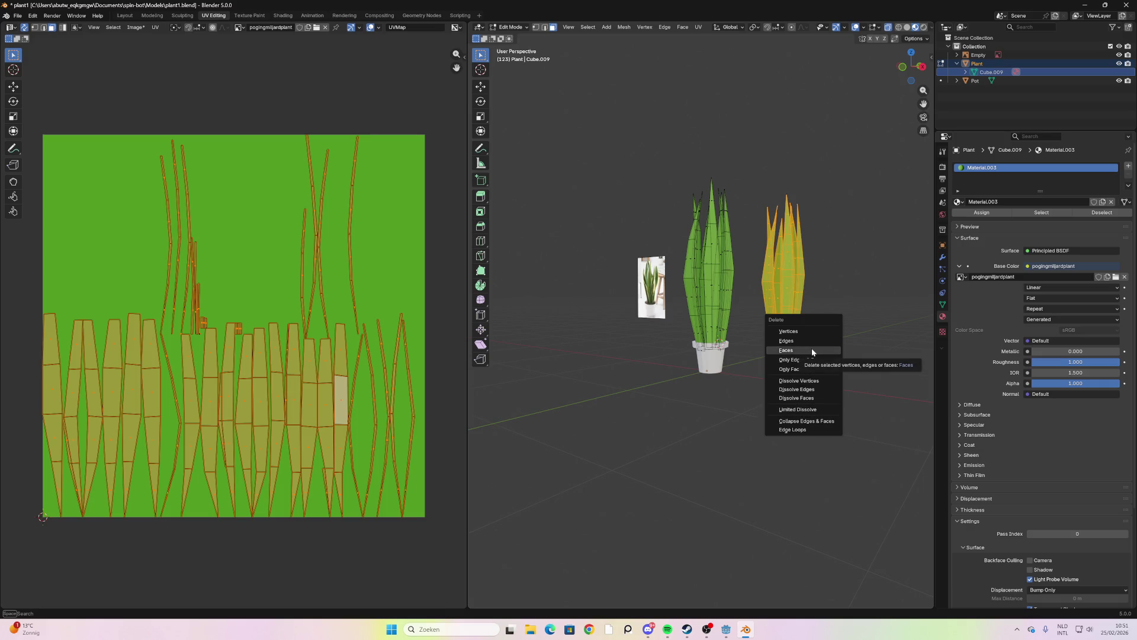
# Delete the selected duplicate leaves, then select and deselect the remaining plant mesh
pyautogui.click(811, 351)
pyautogui.moveTo(746, 284); pyautogui.dragTo(692, 282, button='middle')
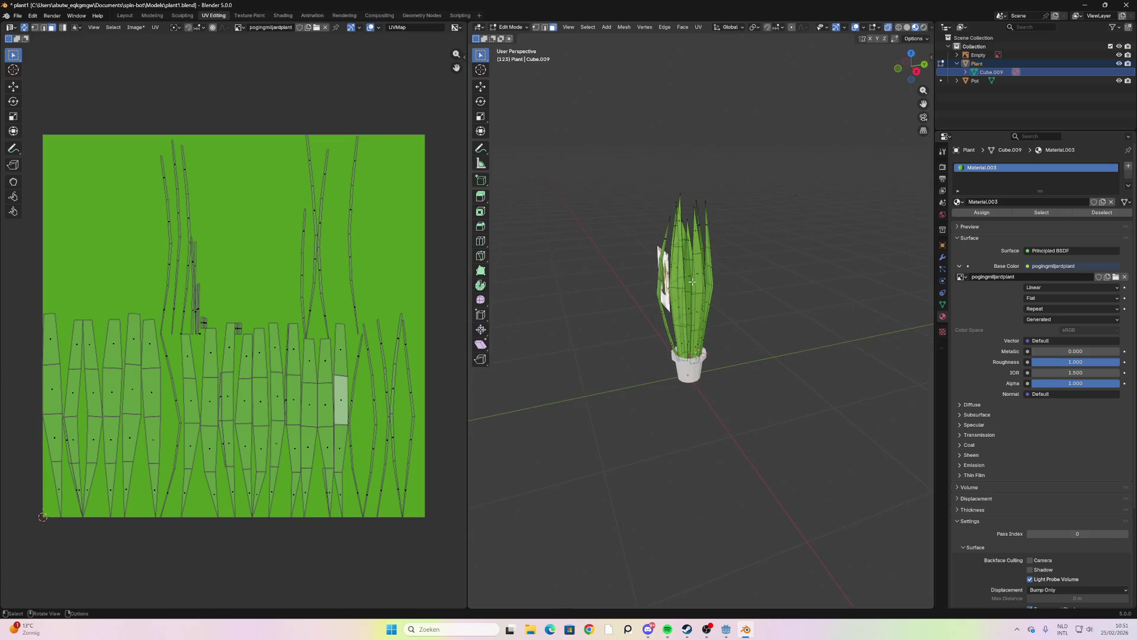
pyautogui.press('a')
pyautogui.moveTo(789, 295)
pyautogui.mouseDown(button='middle')
pyautogui.moveTo(861, 287)
pyautogui.moveTo(824, 282)
pyautogui.moveTo(781, 355)
pyautogui.moveTo(734, 343)
pyautogui.moveTo(693, 351)
pyautogui.mouseUp(button='middle')
pyautogui.scroll(3, 757, 341)
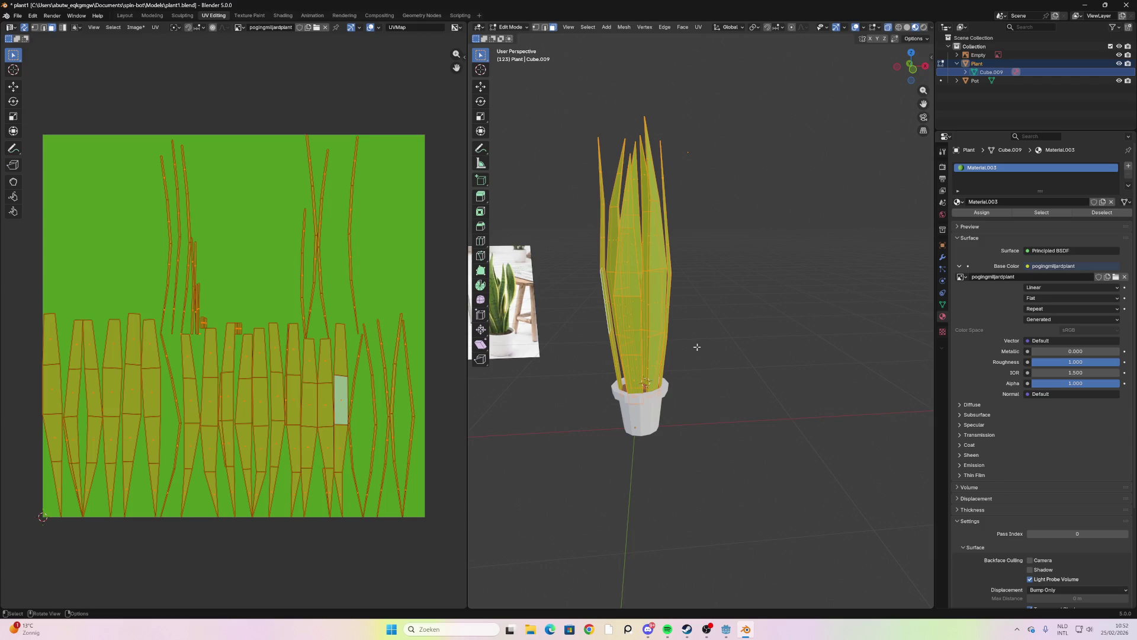
pyautogui.click(743, 258)
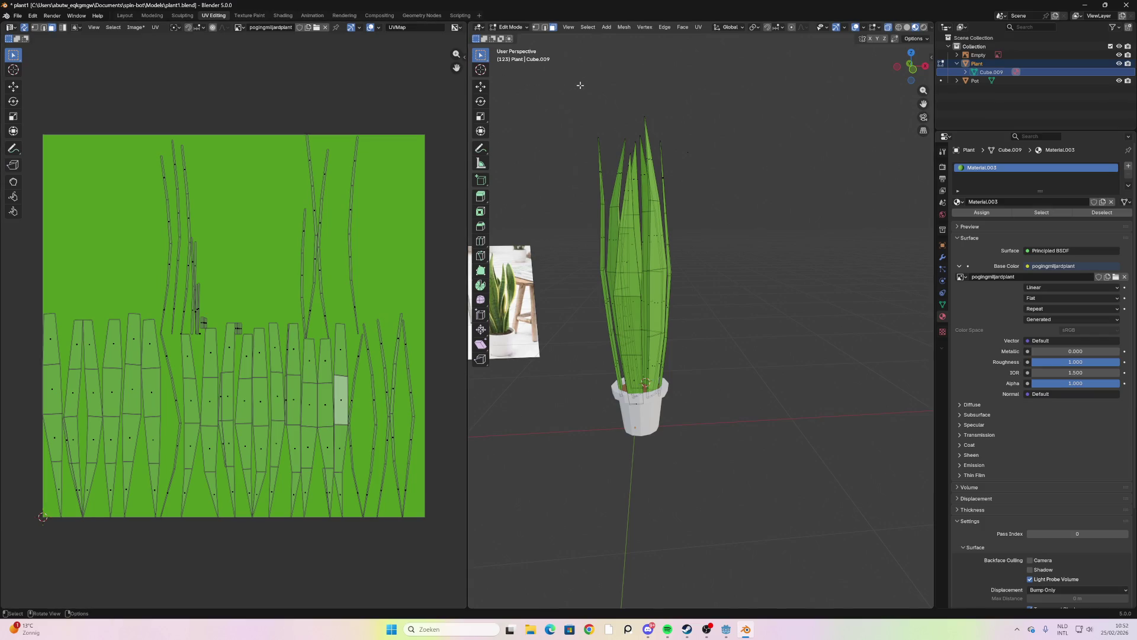
# Switch to Texture Paint and test three paint dabs on the leaves, undoing each
pyautogui.hotkey('ctrl', 'Tab')
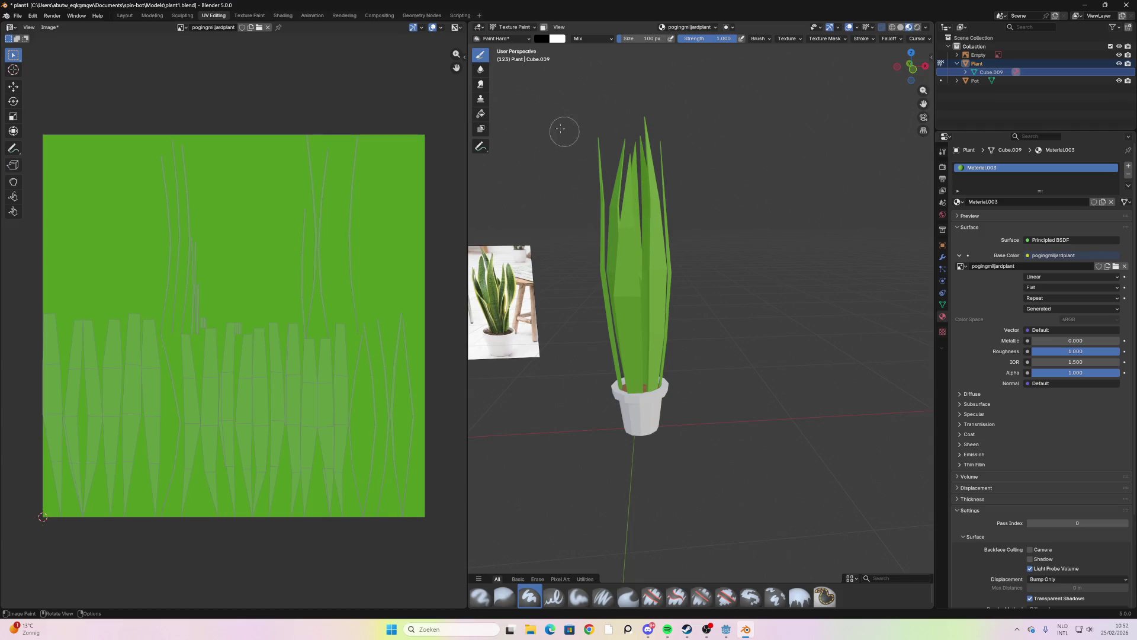
pyautogui.click(626, 255)
pyautogui.scroll(-1, 697, 297)
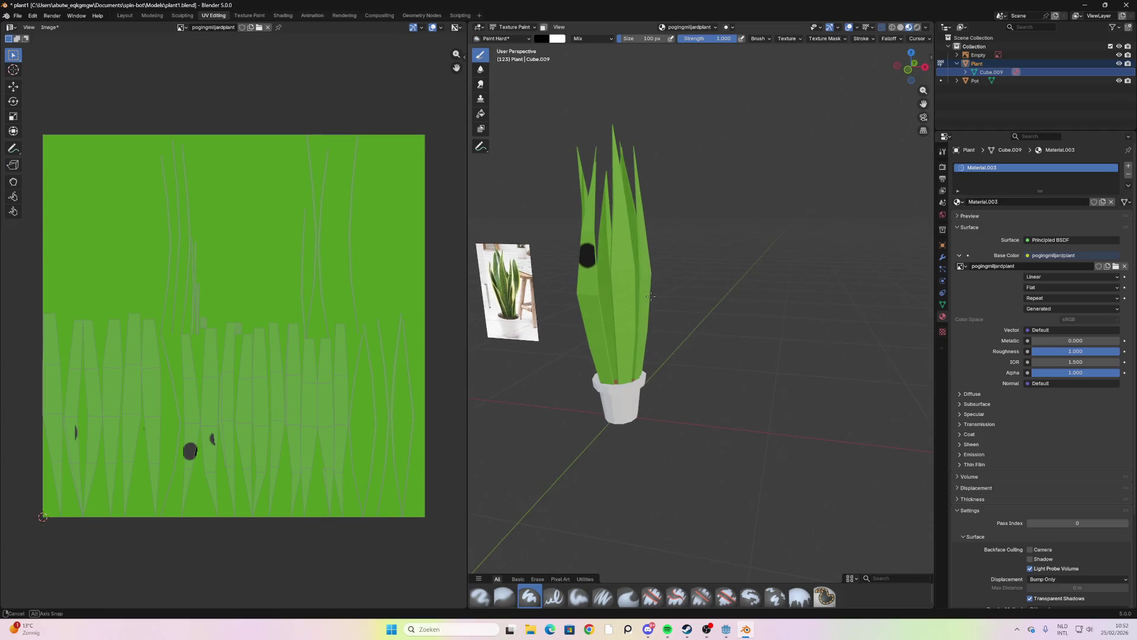
pyautogui.hotkey('ctrl', 'z')
pyautogui.moveTo(697, 296); pyautogui.dragTo(763, 287, button='middle')
pyautogui.click(763, 287)
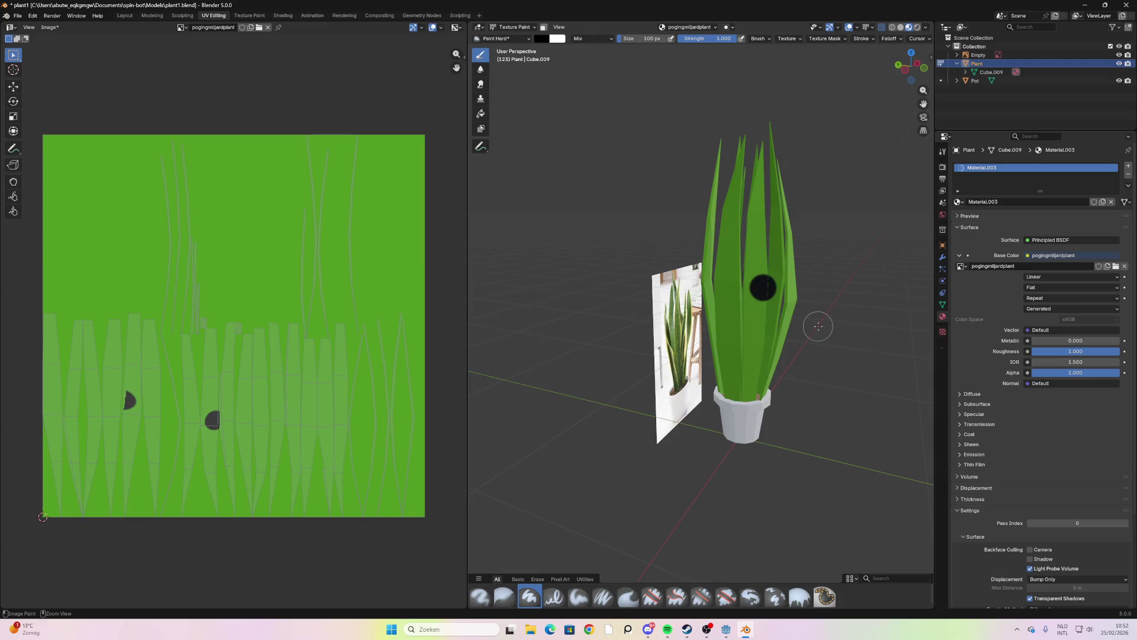
pyautogui.hotkey('ctrl', 'z')
pyautogui.moveTo(817, 325)
pyautogui.mouseDown(button='middle')
pyautogui.moveTo(594, 239)
pyautogui.moveTo(596, 251)
pyautogui.mouseUp(button='middle')
pyautogui.click(622, 259)
pyautogui.hotkey('ctrl', 'z')
# Zoom in and bring up the brush's primary colour picker
pyautogui.scroll(3, 622, 259)
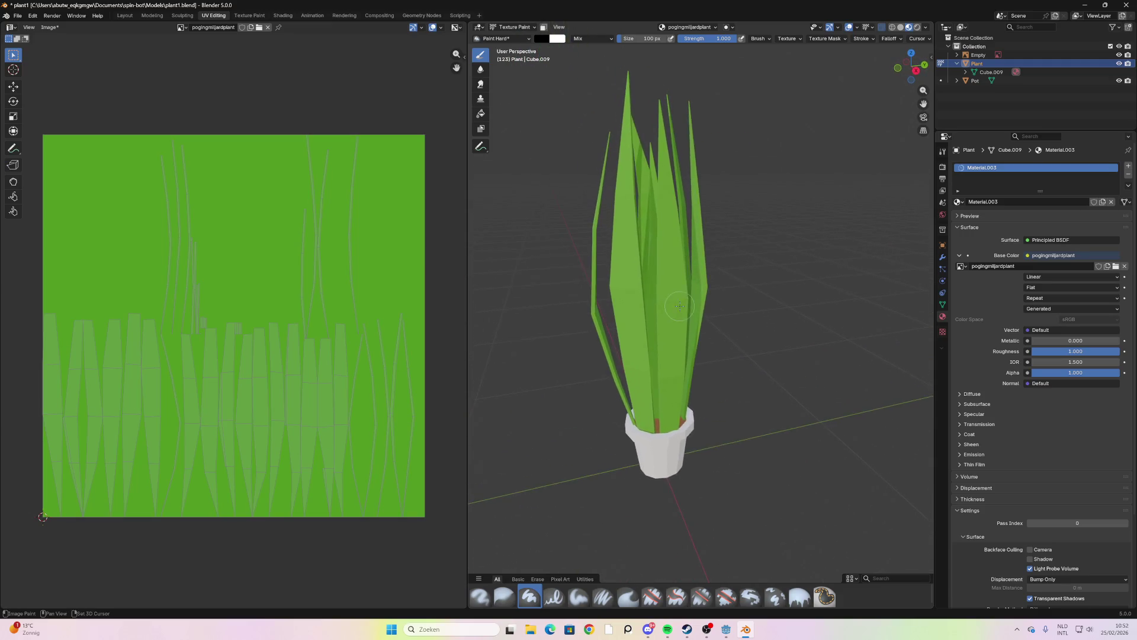
pyautogui.scroll(1, 597, 264)
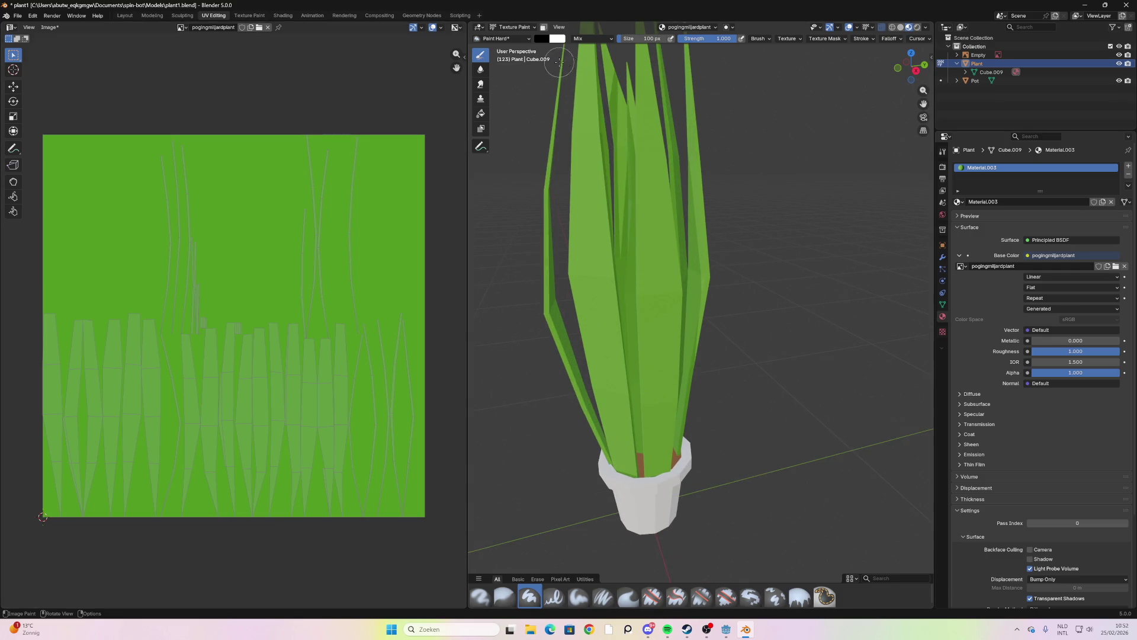
pyautogui.click(542, 40)
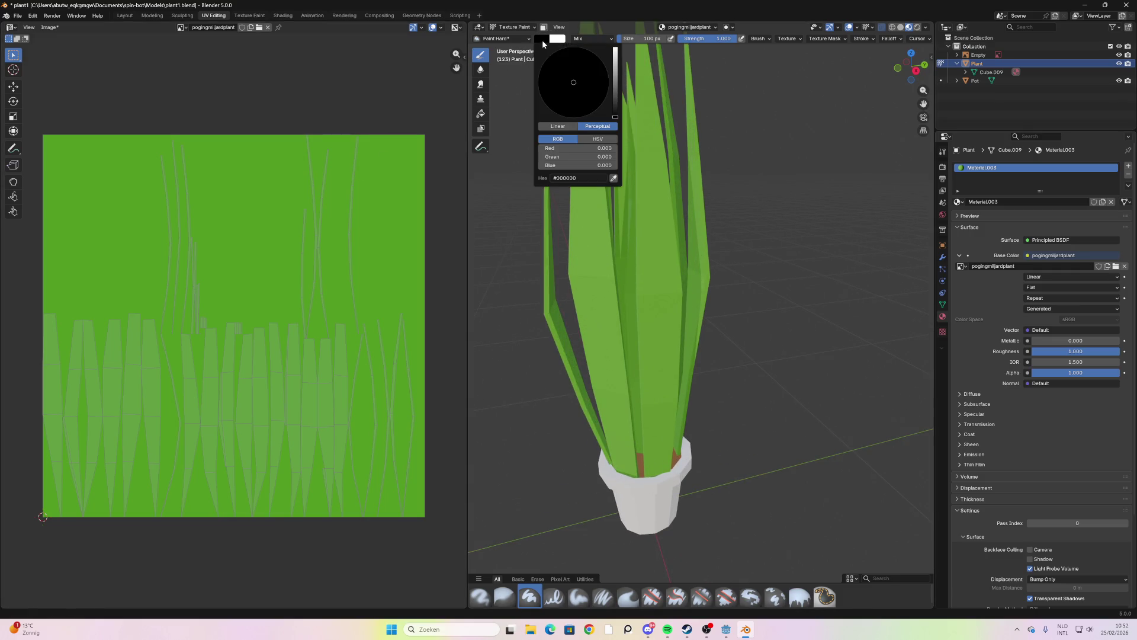
# Pick a yellow-green paint colour with a raised Value in the brush colour picker
pyautogui.click(591, 83)
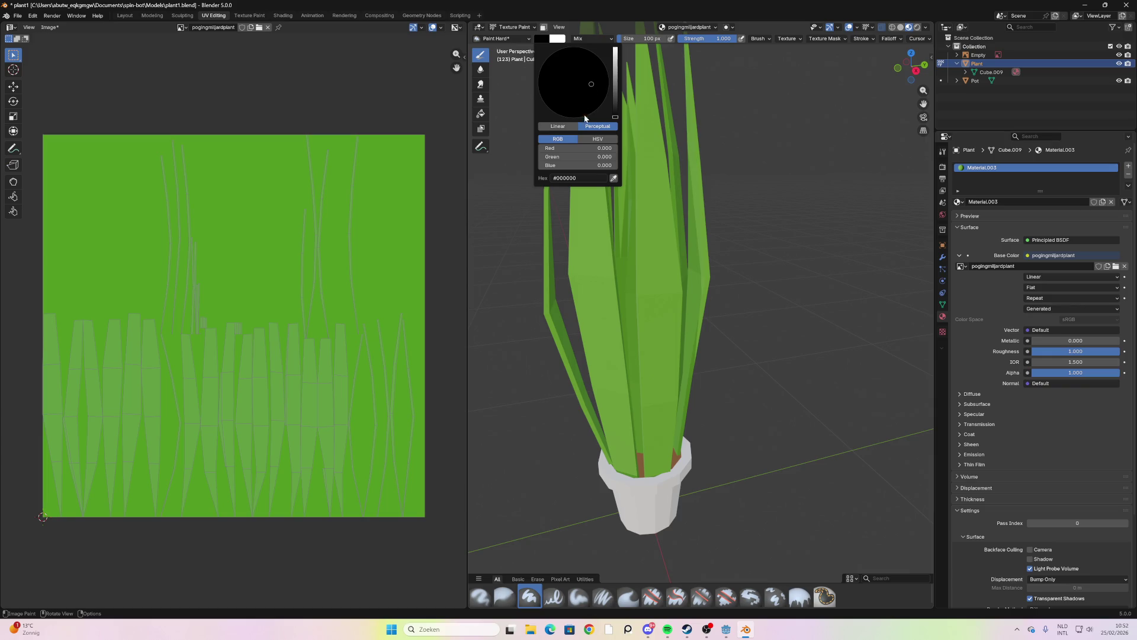
pyautogui.click(573, 140)
pyautogui.moveTo(614, 97); pyautogui.dragTo(616, 55)
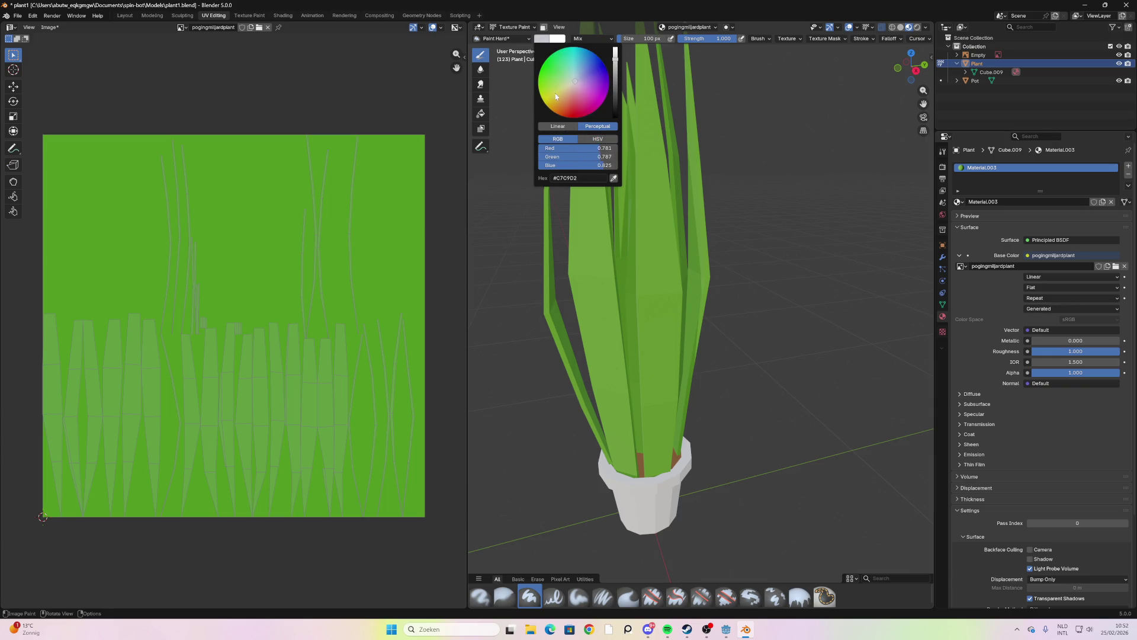
pyautogui.moveTo(550, 94); pyautogui.dragTo(548, 95)
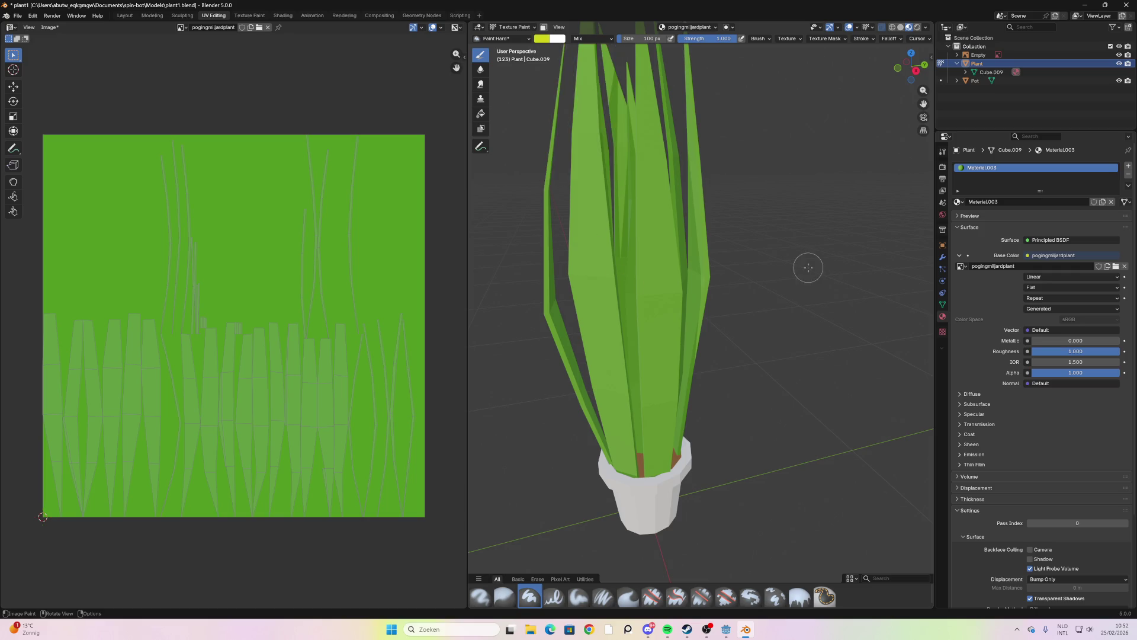
# Paint a yellow test stroke on a leaf, then undo it
pyautogui.scroll(-5, 719, 269)
pyautogui.moveTo(725, 294)
pyautogui.mouseDown(button='middle')
pyautogui.moveTo(593, 332)
pyautogui.moveTo(553, 355)
pyautogui.mouseUp(button='middle')
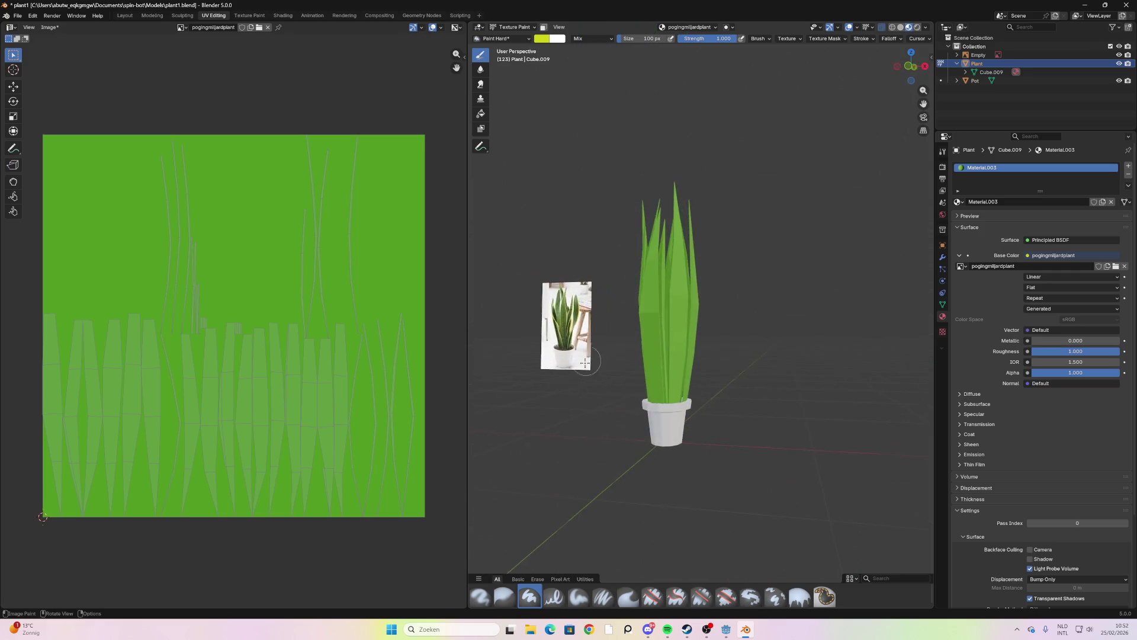
pyautogui.scroll(5, 553, 355)
pyautogui.scroll(3, 601, 330)
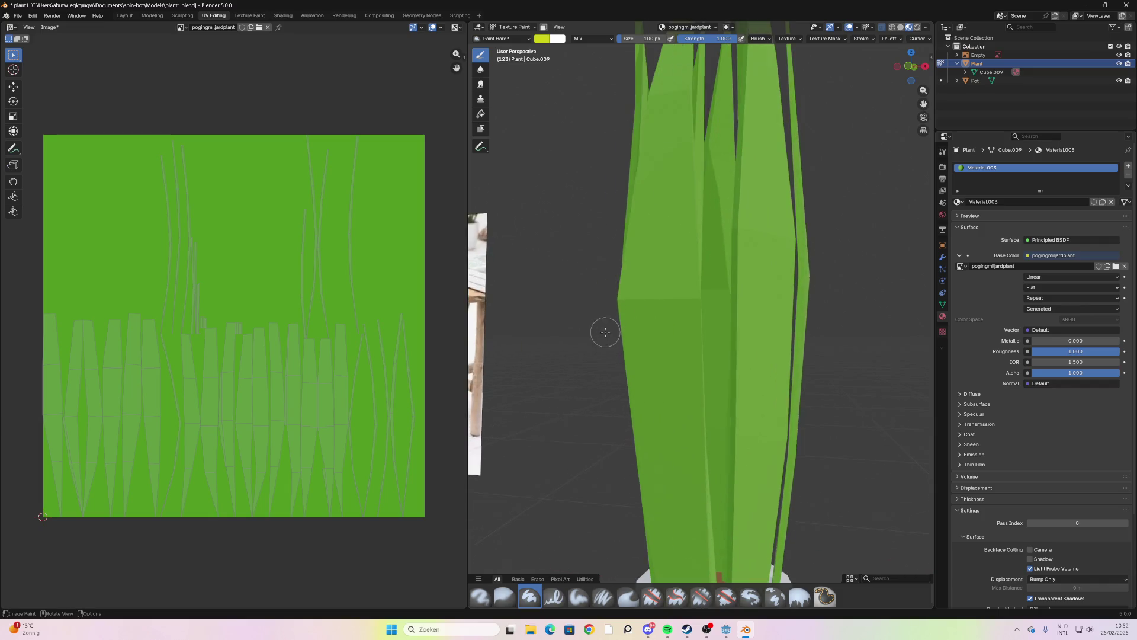
pyautogui.scroll(-3, 602, 330)
pyautogui.moveTo(642, 335); pyautogui.dragTo(641, 335, button='middle')
pyautogui.scroll(-2, 622, 335)
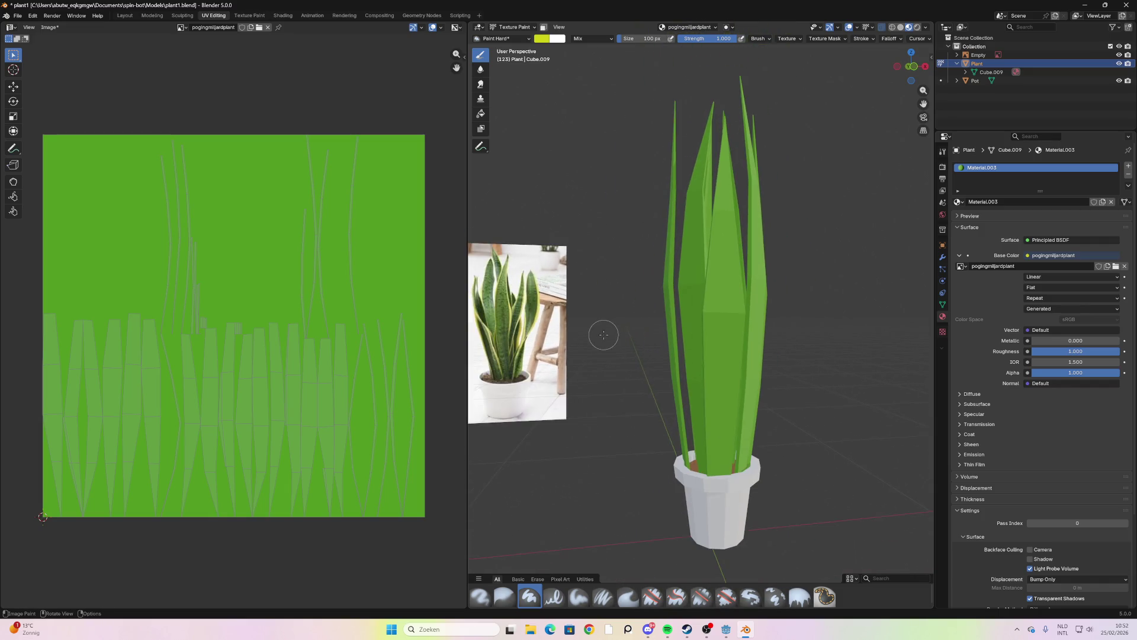
pyautogui.scroll(1, 714, 317)
pyautogui.moveTo(702, 305); pyautogui.dragTo(708, 346)
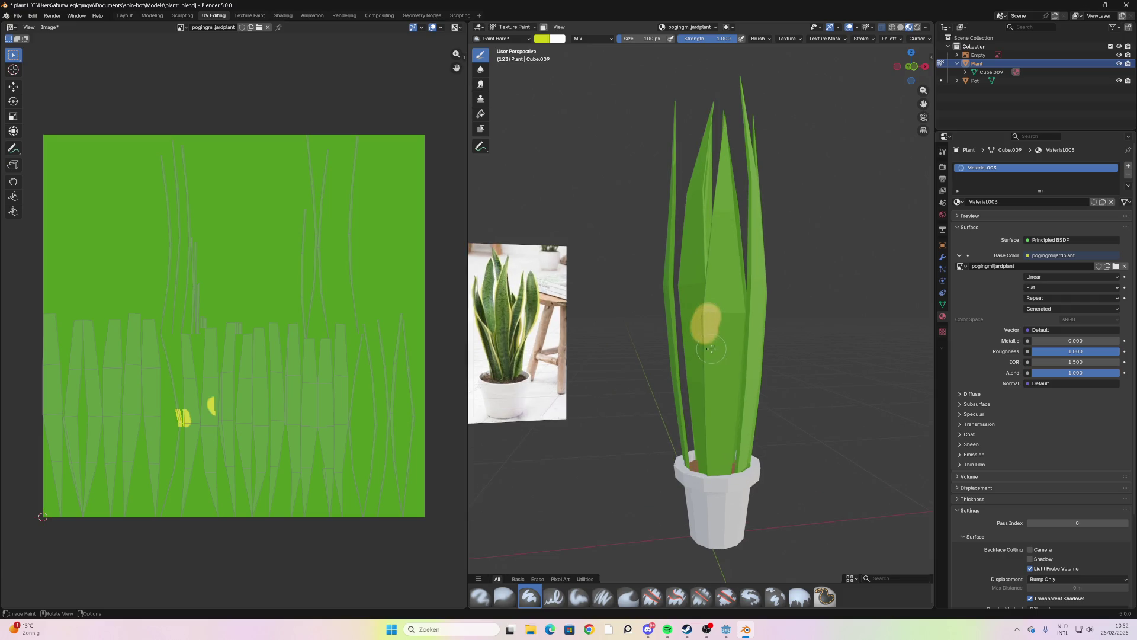
pyautogui.hotkey('ctrl', 'z')
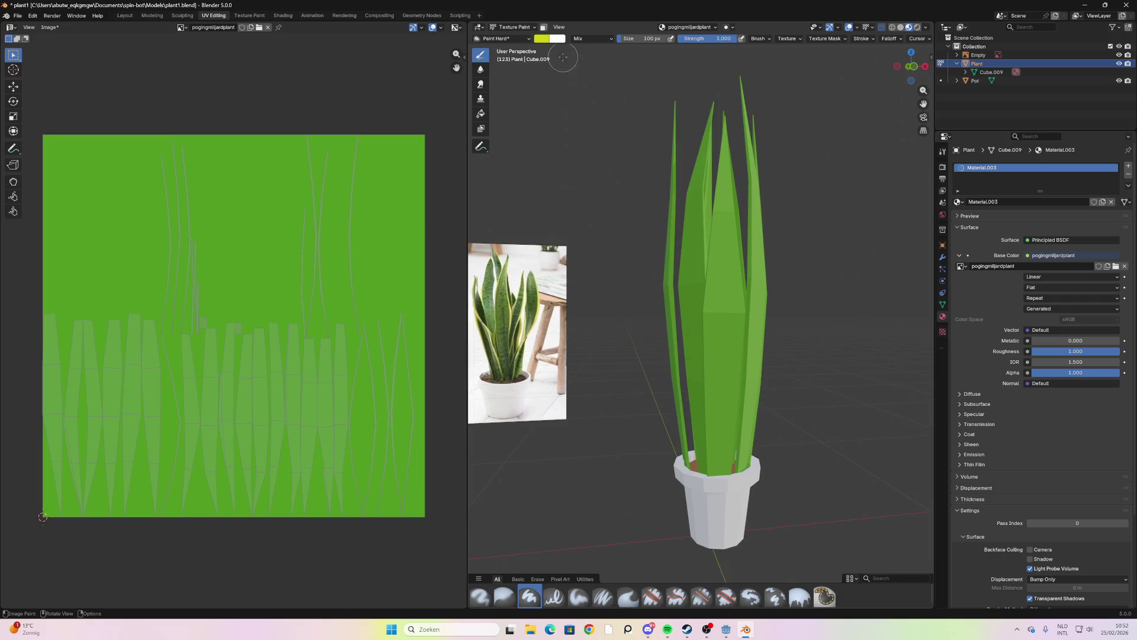
# Adjust the paint colour slightly darker and more toward green
pyautogui.click(545, 40)
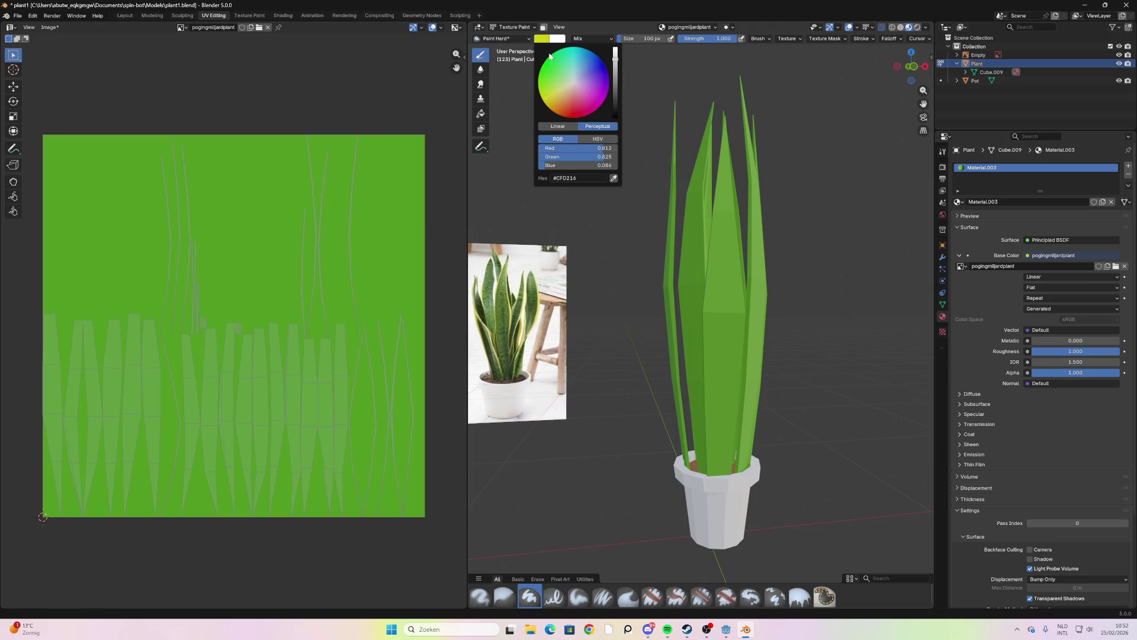
pyautogui.click(545, 101)
pyautogui.moveTo(614, 59); pyautogui.dragTo(615, 67)
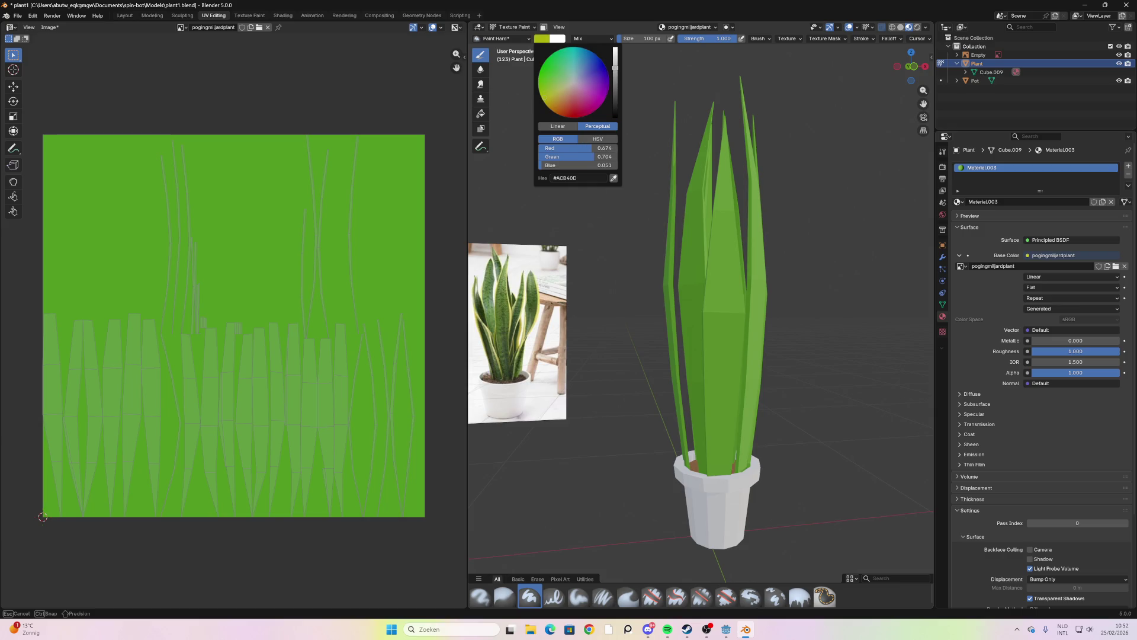
pyautogui.moveTo(542, 96); pyautogui.dragTo(542, 93)
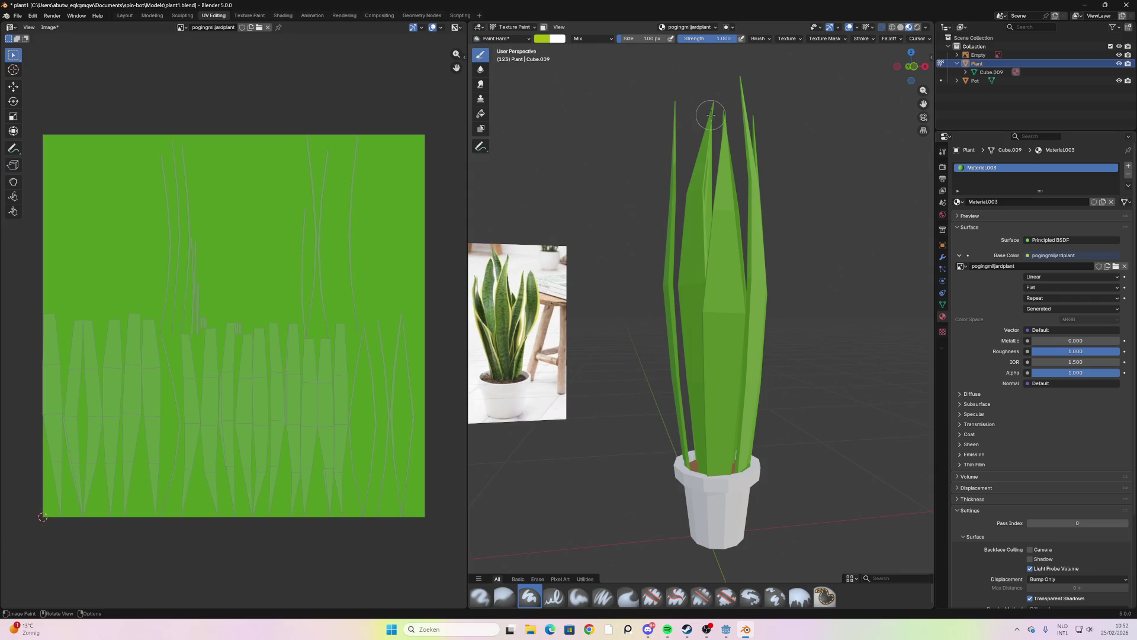
pyautogui.moveTo(731, 92)
pyautogui.mouseDown(button='middle')
pyautogui.moveTo(721, 239)
pyautogui.moveTo(752, 219)
pyautogui.mouseUp(button='middle')
pyautogui.scroll(2, 761, 130)
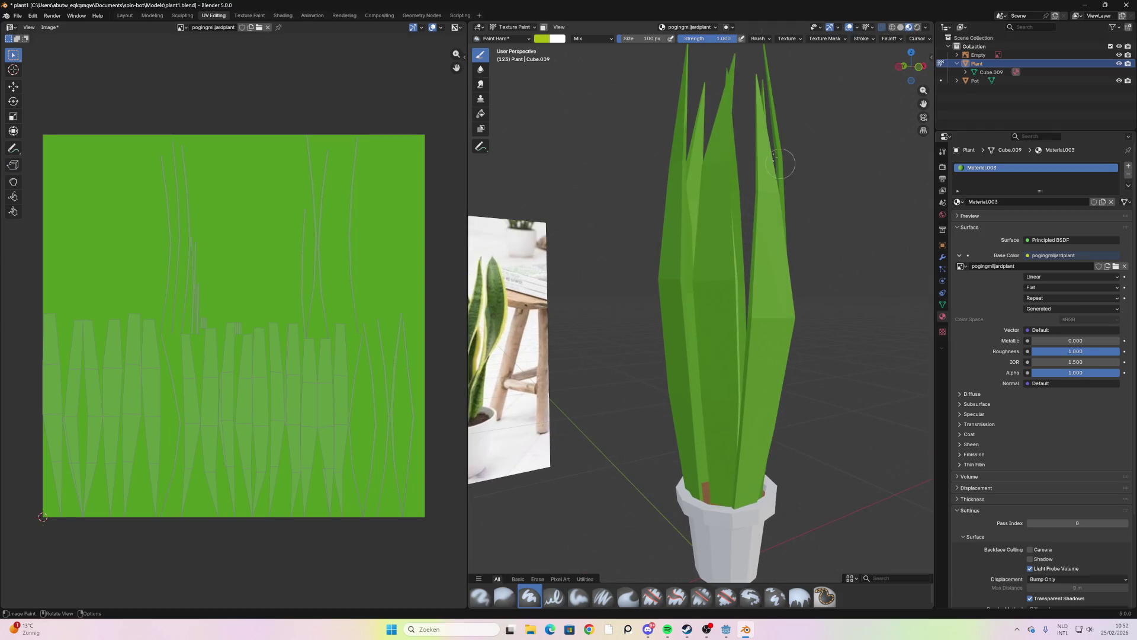
# Shrink the brush to 20 px, try yellow strokes up a leaf, and undo them
pyautogui.moveTo(649, 39); pyautogui.dragTo(637, 39)
pyautogui.moveTo(761, 214); pyautogui.dragTo(759, 221)
pyautogui.moveTo(755, 222); pyautogui.dragTo(737, 239, button='middle')
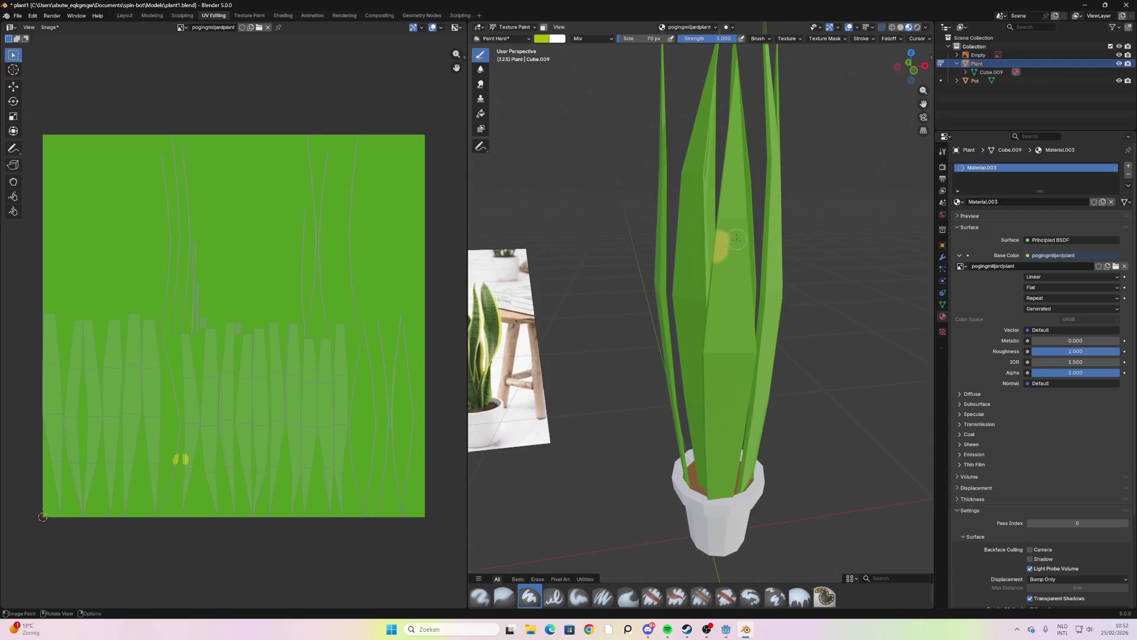
pyautogui.moveTo(726, 226); pyautogui.dragTo(724, 168)
pyautogui.moveTo(724, 169); pyautogui.dragTo(743, 188, button='middle')
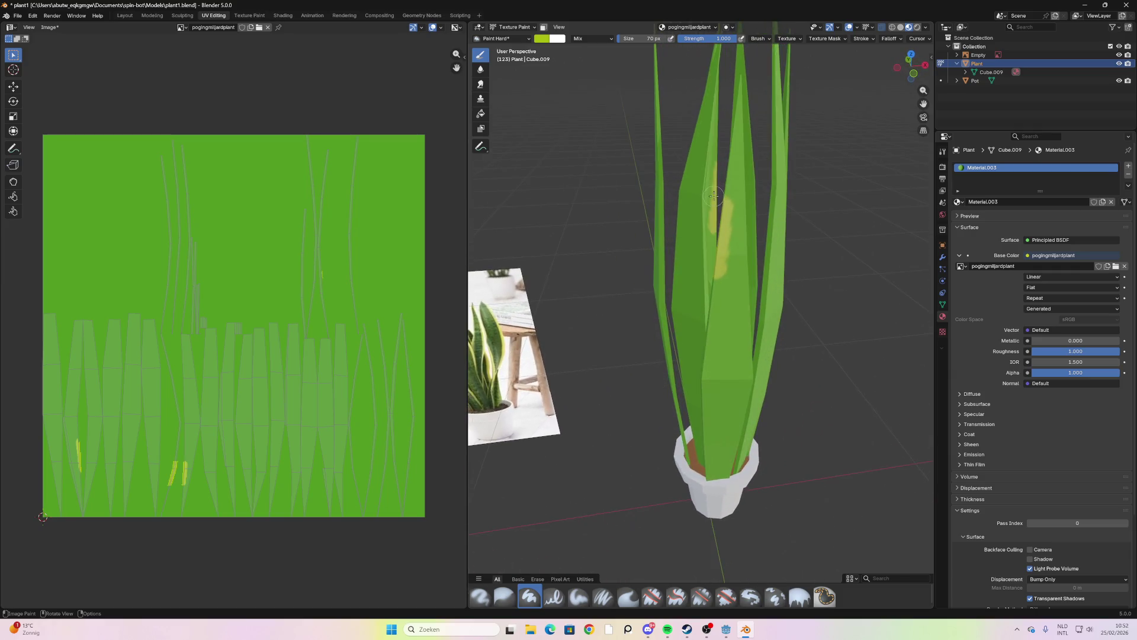
pyautogui.hotkey('ctrl', 'z')
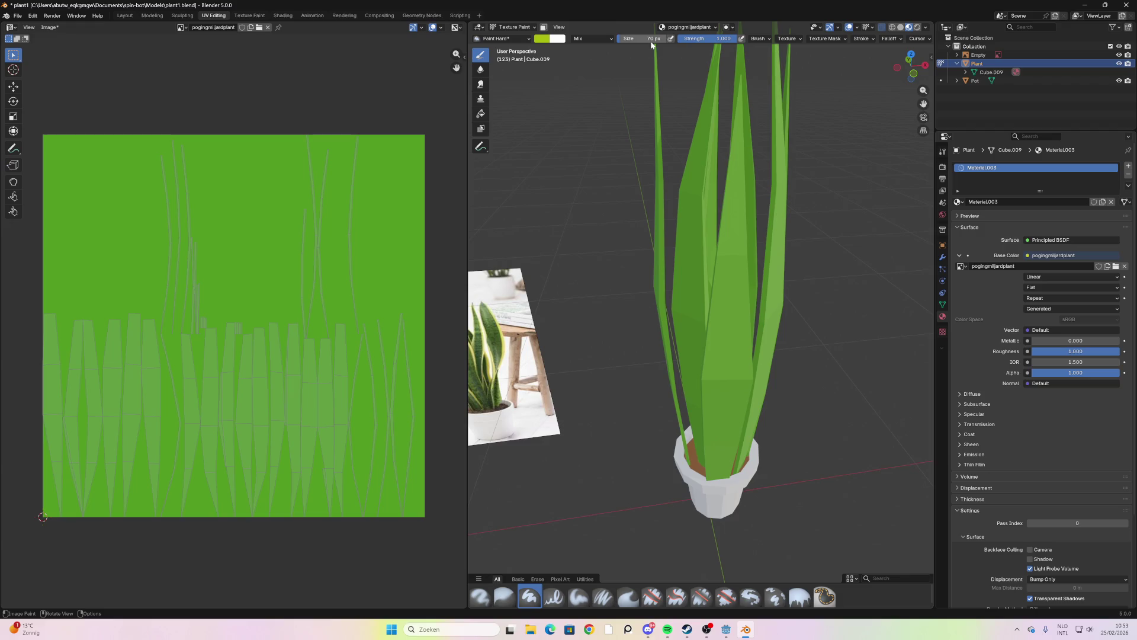
# Lower the brush strength and try several yellow-green leaf strokes, undoing each one
pyautogui.moveTo(713, 41); pyautogui.dragTo(703, 38)
pyautogui.moveTo(736, 222)
pyautogui.mouseDown()
pyautogui.moveTo(705, 353)
pyautogui.moveTo(716, 314)
pyautogui.moveTo(702, 391)
pyautogui.moveTo(711, 468)
pyautogui.mouseUp()
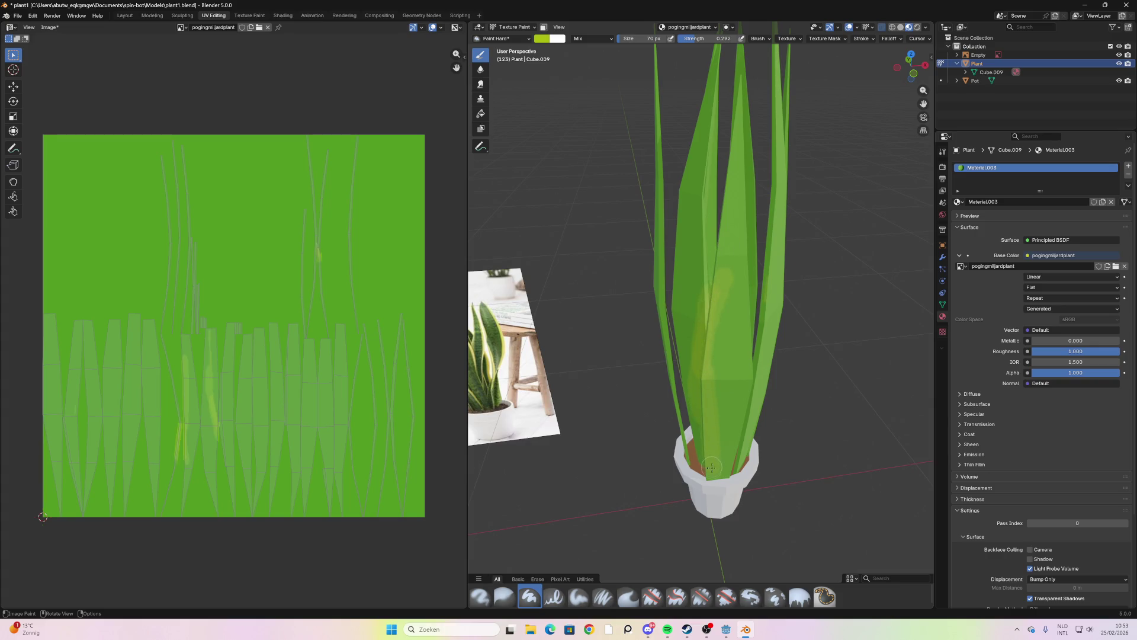
pyautogui.hotkey('ctrl', 'z')
pyautogui.hotkey('ctrl', 'z')
pyautogui.scroll(5, 740, 310)
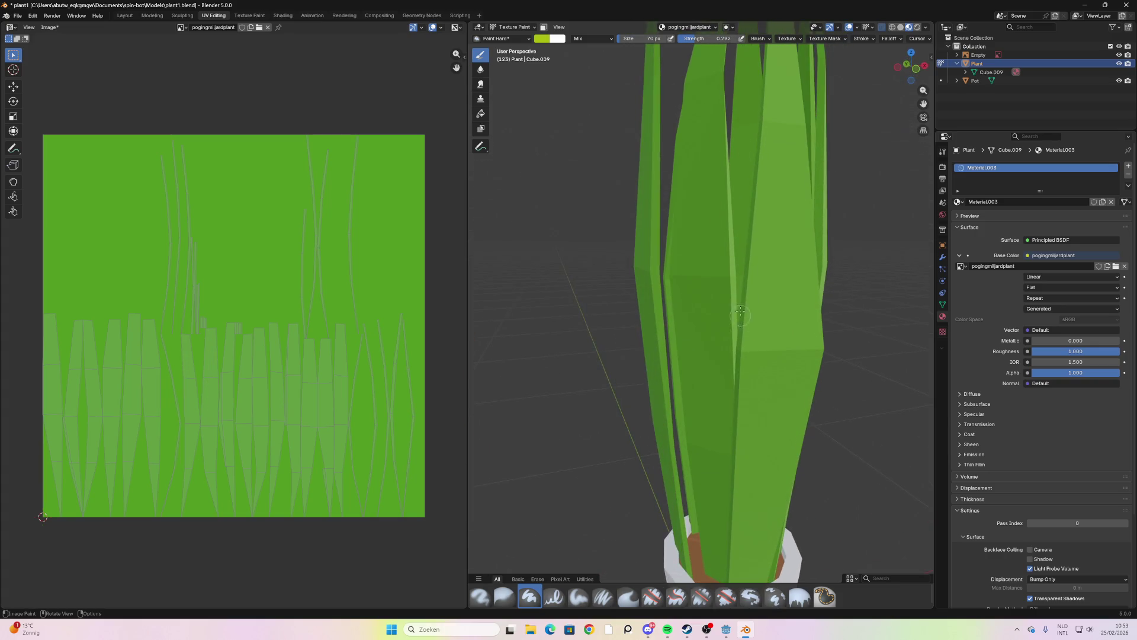
pyautogui.moveTo(745, 298); pyautogui.dragTo(770, 81)
pyautogui.hotkey('ctrl', 'z')
pyautogui.moveTo(763, 171); pyautogui.dragTo(752, 277)
pyautogui.keyDown('ctrl'); pyautogui.moveTo(752, 277); pyautogui.dragTo(766, 296, button='middle'); pyautogui.keyUp('ctrl')
pyautogui.hotkey('ctrl', 'z')
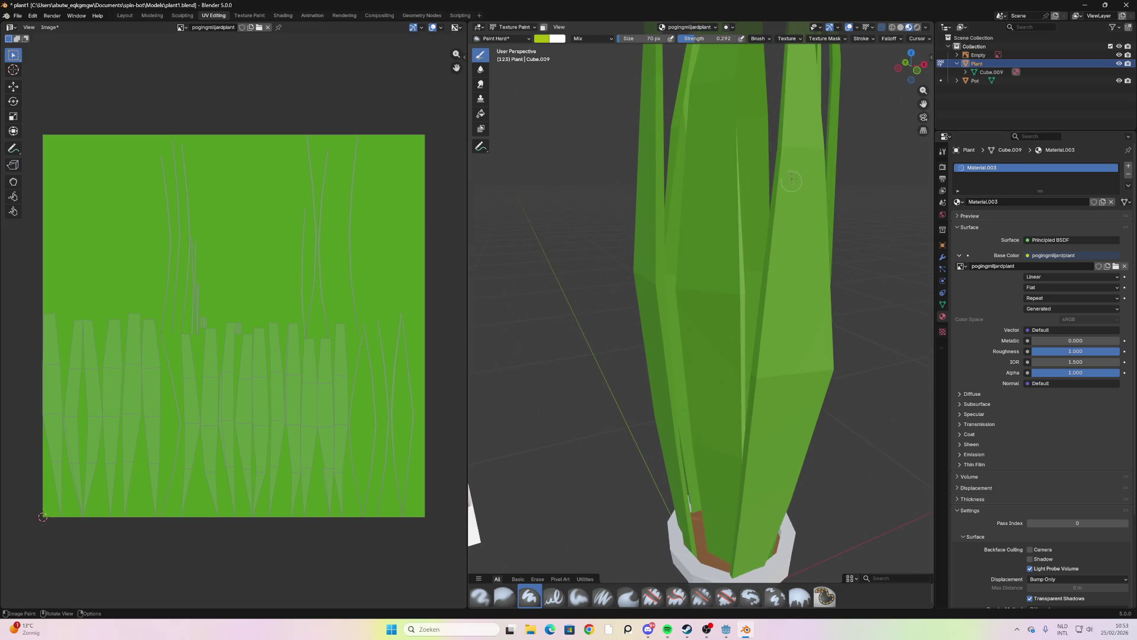
pyautogui.scroll(-5, 782, 164)
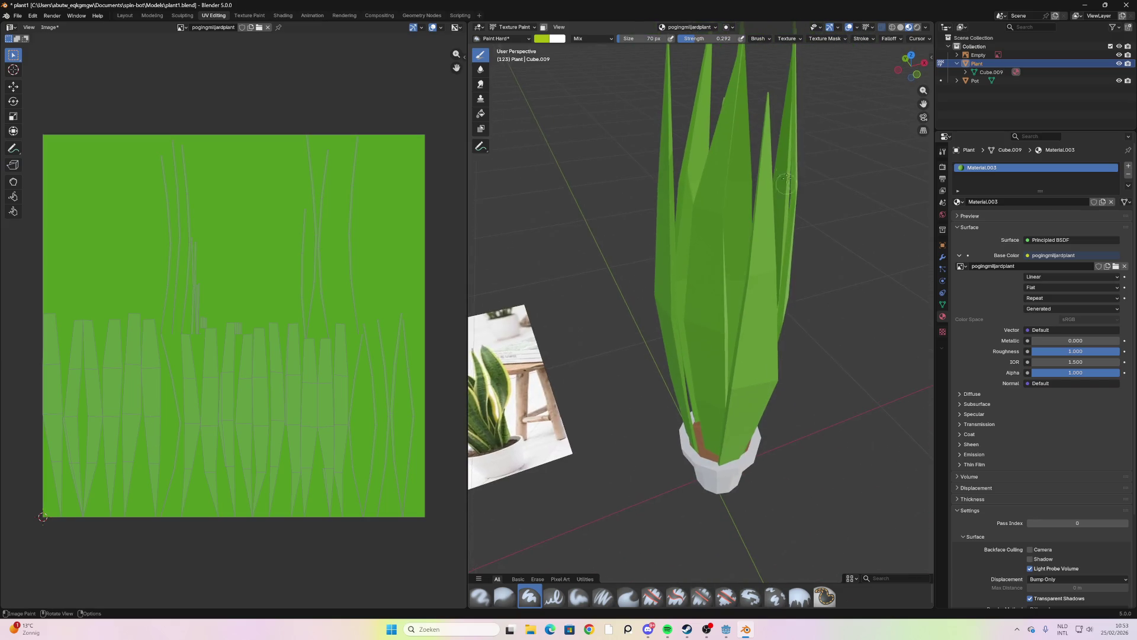
# Paint lighter yellow-green streaks on the central leaf from a top-down view
pyautogui.moveTo(773, 92); pyautogui.dragTo(757, 171)
pyautogui.moveTo(775, 135)
pyautogui.mouseDown(button='middle')
pyautogui.moveTo(768, 164)
pyautogui.moveTo(654, 204)
pyautogui.moveTo(784, 146)
pyautogui.mouseUp(button='middle')
pyautogui.scroll(-2, 655, 205)
pyautogui.scroll(5, 784, 145)
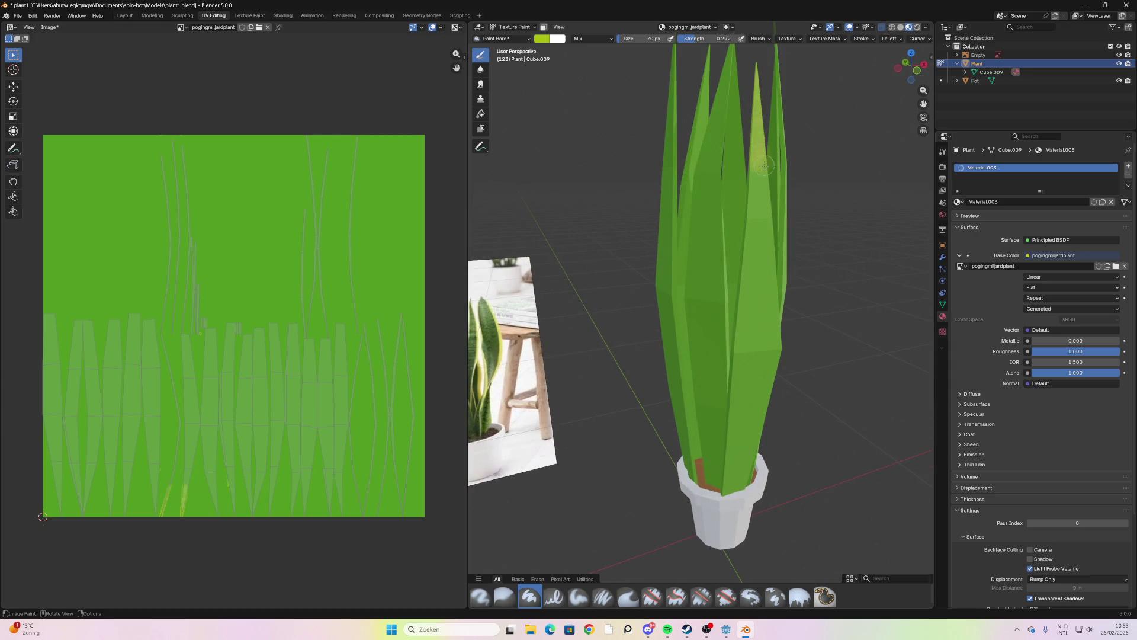
pyautogui.moveTo(764, 166); pyautogui.dragTo(675, 107, button='middle')
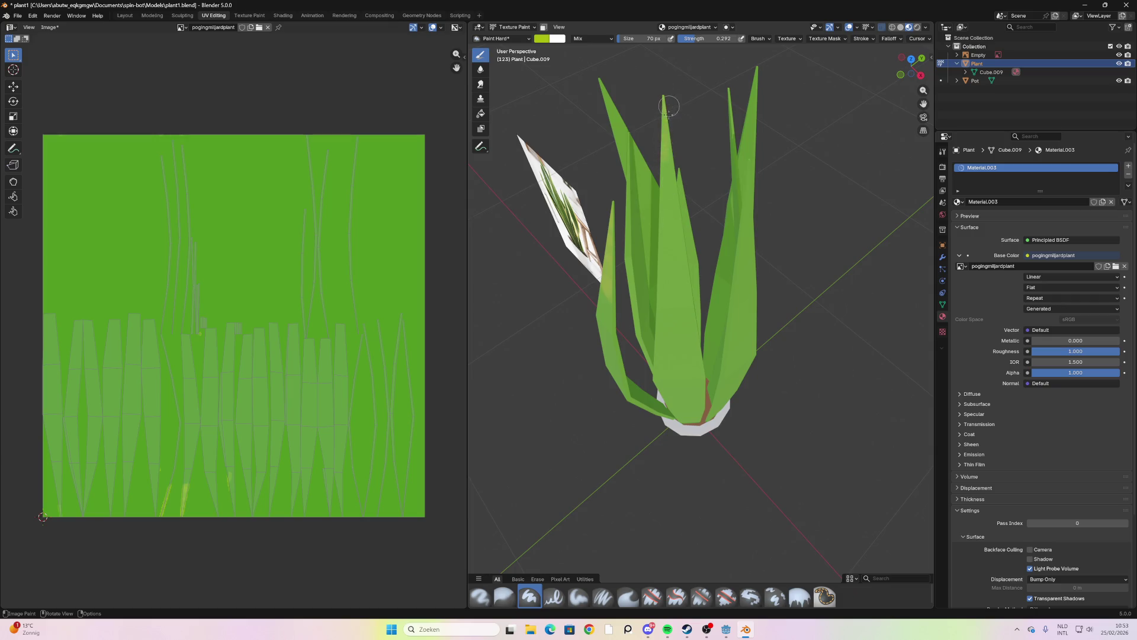
pyautogui.moveTo(668, 107); pyautogui.dragTo(668, 117)
pyautogui.moveTo(682, 225)
pyautogui.mouseDown()
pyautogui.moveTo(661, 237)
pyautogui.moveTo(655, 266)
pyautogui.mouseUp()
pyautogui.moveTo(654, 266); pyautogui.dragTo(650, 214, button='middle')
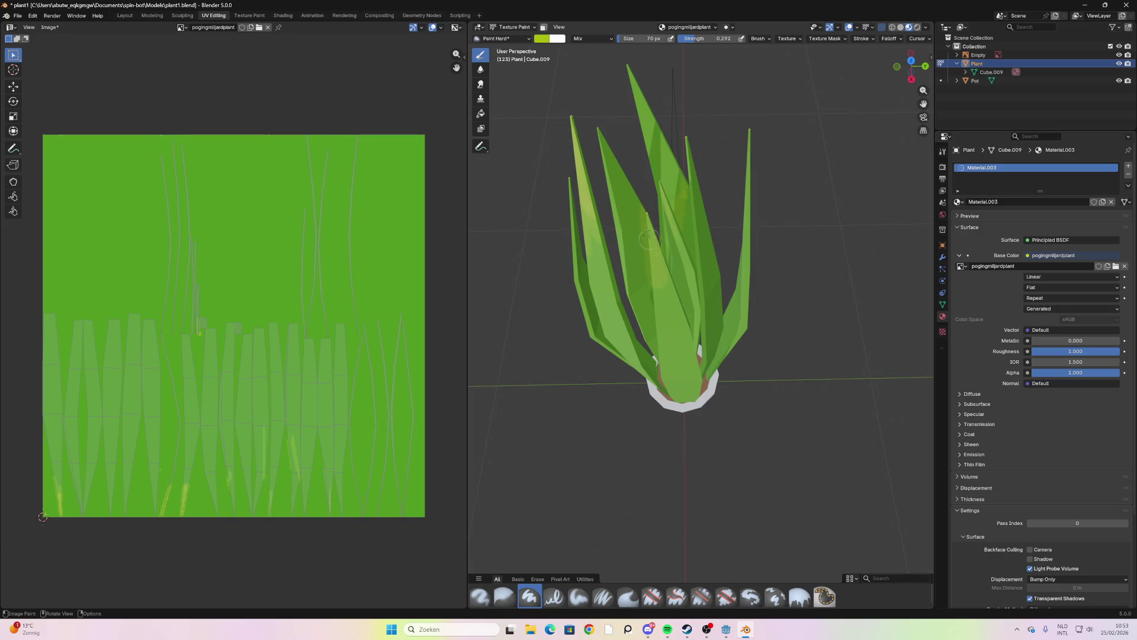
# Add more light yellow strokes along the central leaf, then pull back to view the whole plant
pyautogui.moveTo(651, 248); pyautogui.dragTo(663, 305)
pyautogui.moveTo(663, 305); pyautogui.dragTo(662, 148, button='middle')
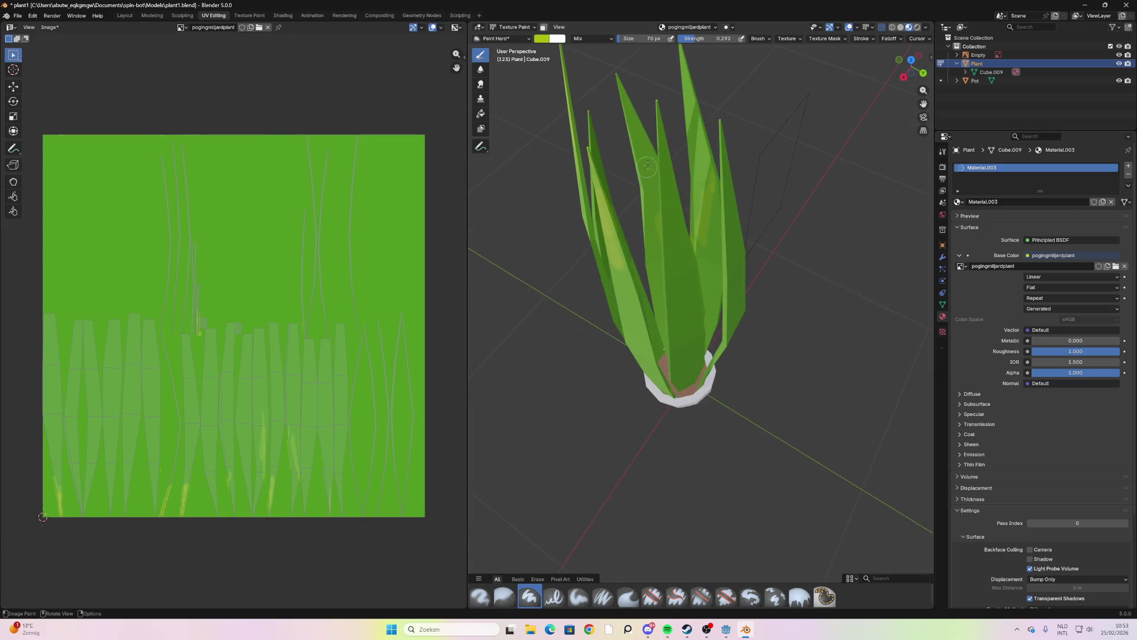
pyautogui.moveTo(662, 128); pyautogui.dragTo(672, 185)
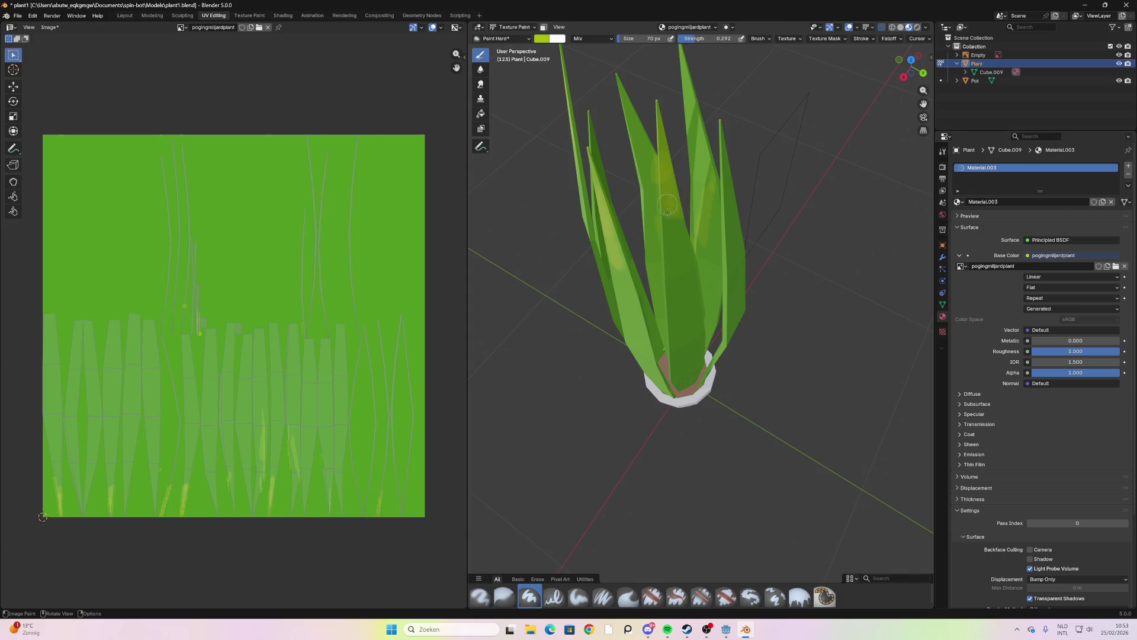
pyautogui.moveTo(667, 206)
pyautogui.mouseDown(button='middle')
pyautogui.moveTo(669, 149)
pyautogui.moveTo(687, 145)
pyautogui.mouseUp(button='middle')
pyautogui.moveTo(683, 235)
pyautogui.mouseDown()
pyautogui.moveTo(679, 193)
pyautogui.moveTo(732, 242)
pyautogui.mouseUp()
pyautogui.moveTo(732, 241); pyautogui.dragTo(744, 148, button='middle')
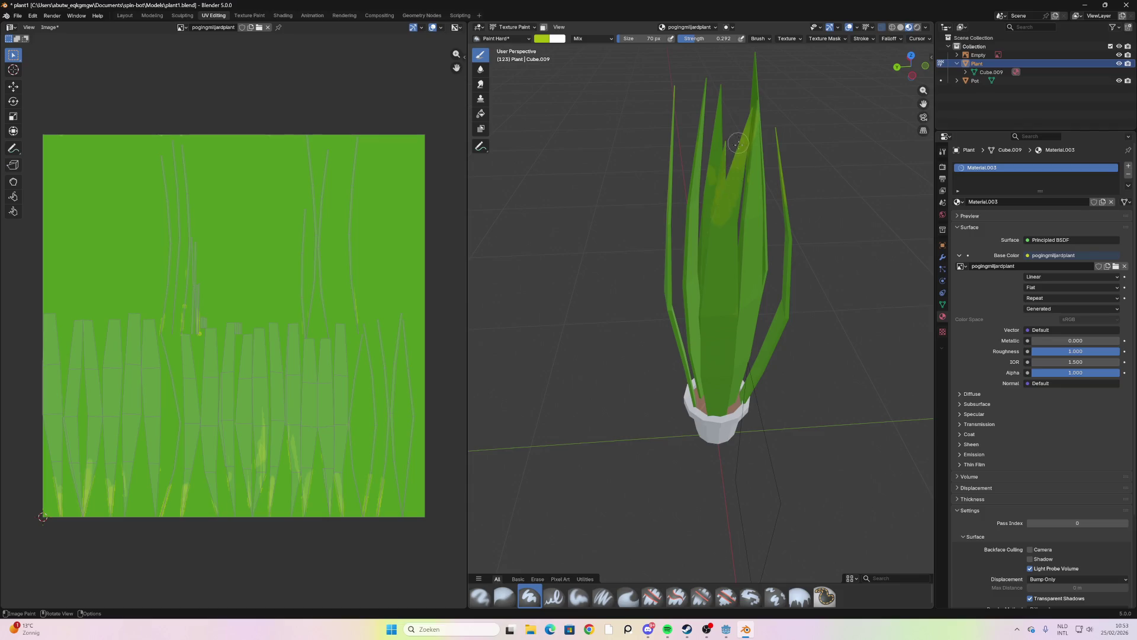
pyautogui.moveTo(736, 238)
pyautogui.mouseDown(button='middle')
pyautogui.moveTo(671, 247)
pyautogui.moveTo(681, 237)
pyautogui.mouseUp(button='middle')
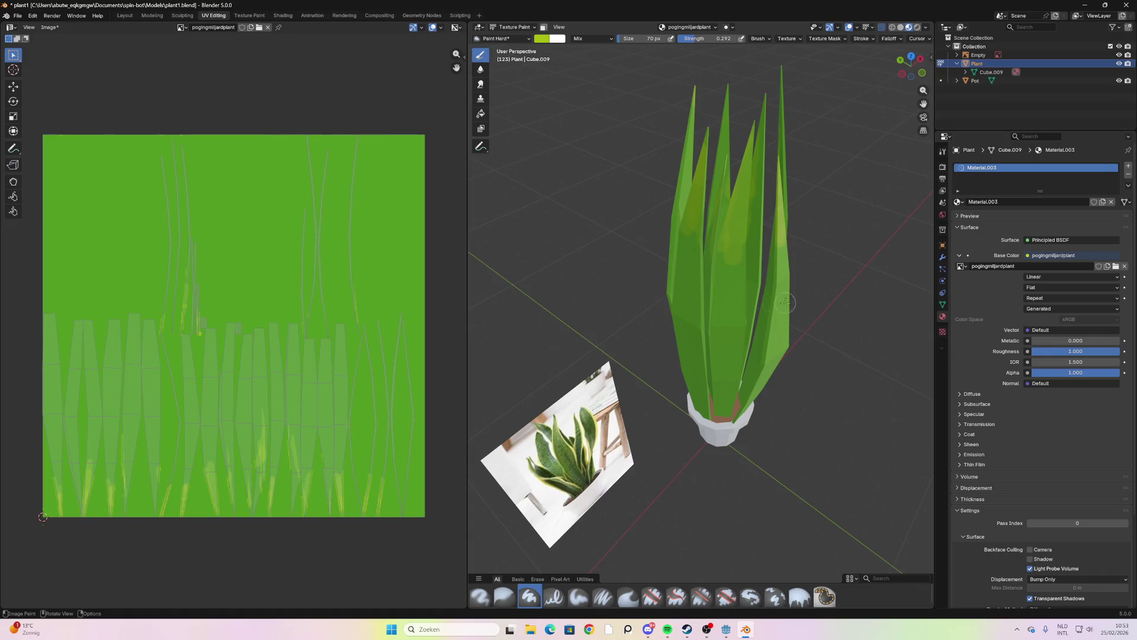
pyautogui.moveTo(739, 161)
pyautogui.mouseDown(button='middle')
pyautogui.moveTo(676, 293)
pyautogui.moveTo(861, 282)
pyautogui.moveTo(867, 293)
pyautogui.moveTo(789, 305)
pyautogui.mouseUp(button='middle')
# Undo the last three yellow streaks and switch to the Texture Paint workspace
pyautogui.hotkey('ctrl', 'z')
pyautogui.hotkey('ctrl', 'z')
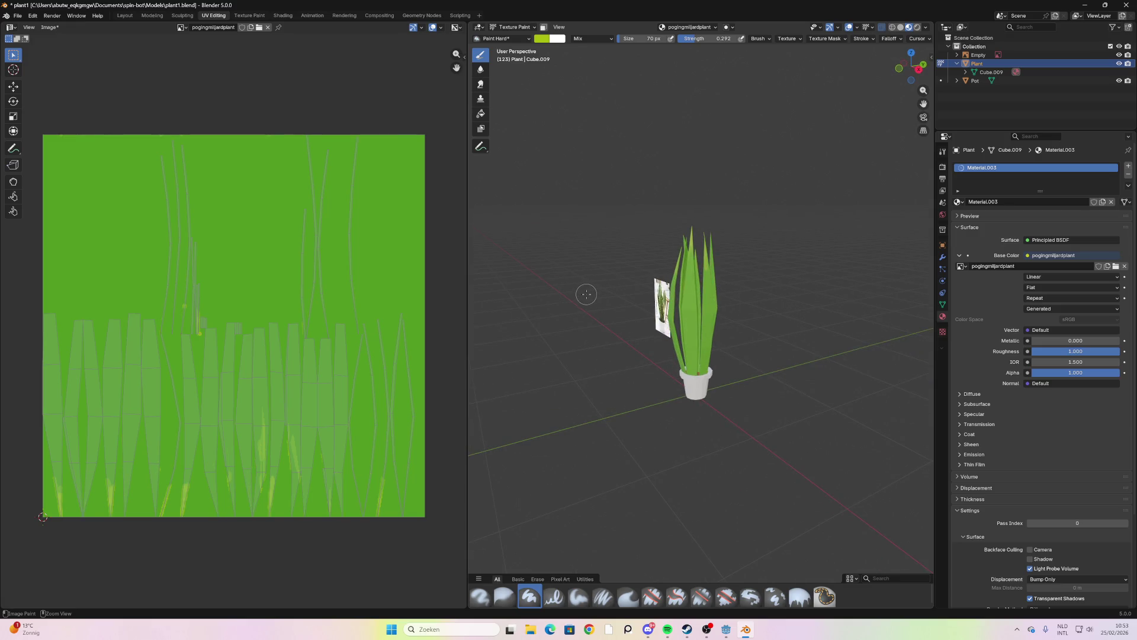
pyautogui.hotkey('ctrl', 'z')
pyautogui.hotkey('ctrl', 'z')
pyautogui.hotkey('ctrl', 'z')
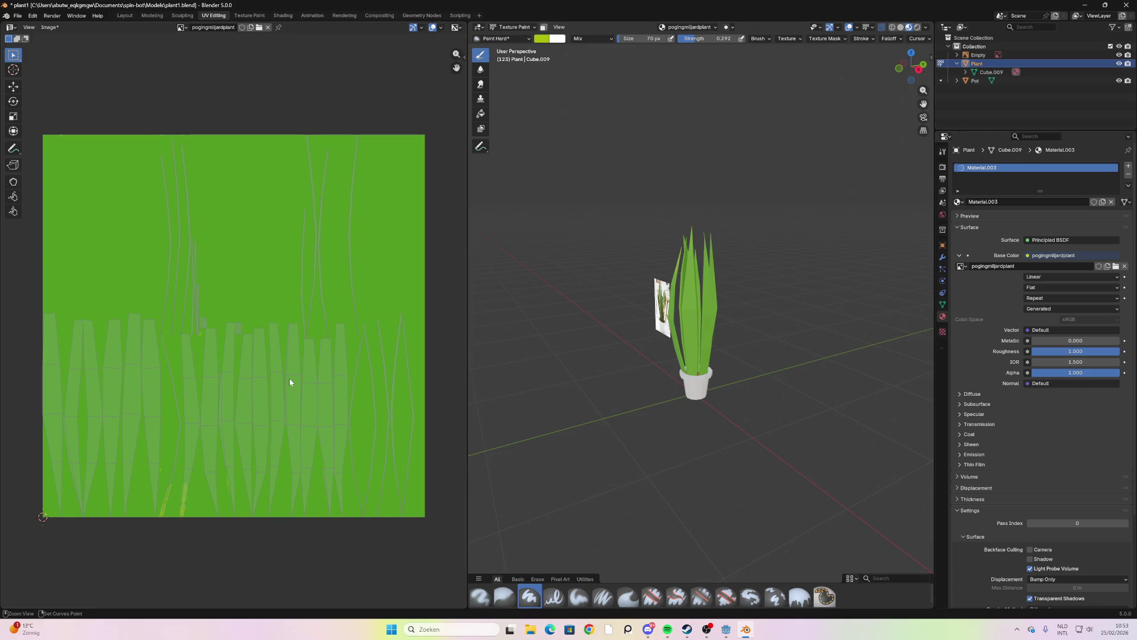
pyautogui.hotkey('ctrl', 'z')
pyautogui.scroll(1, 197, 464)
pyautogui.scroll(2, 198, 464)
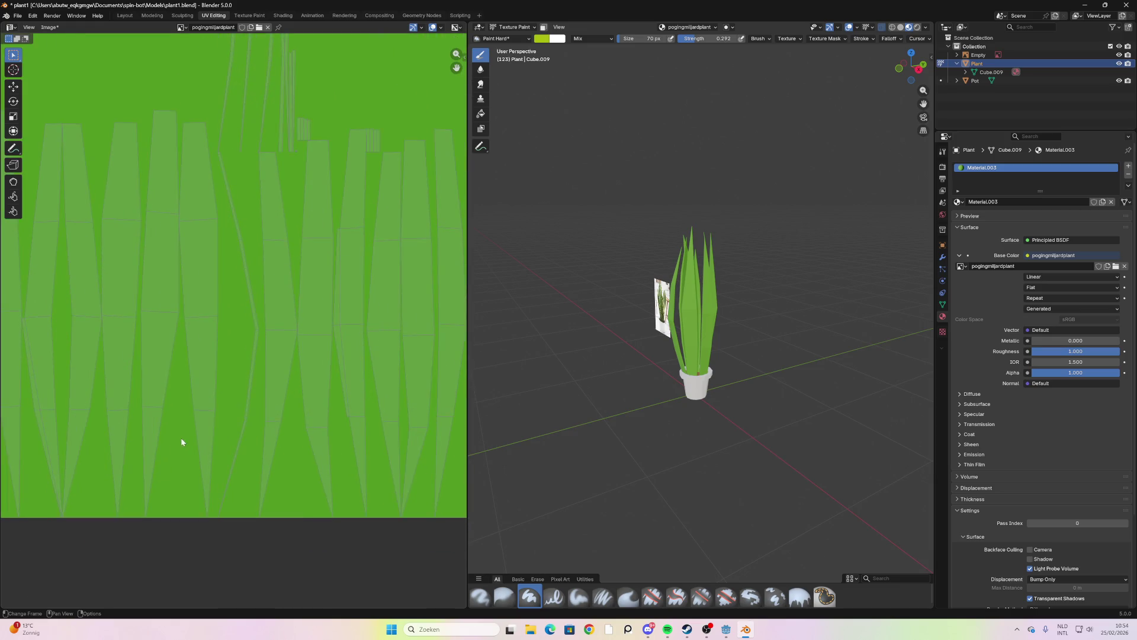
pyautogui.moveTo(183, 442)
pyautogui.mouseDown(button='middle')
pyautogui.moveTo(266, 368)
pyautogui.moveTo(321, 370)
pyautogui.mouseUp(button='middle')
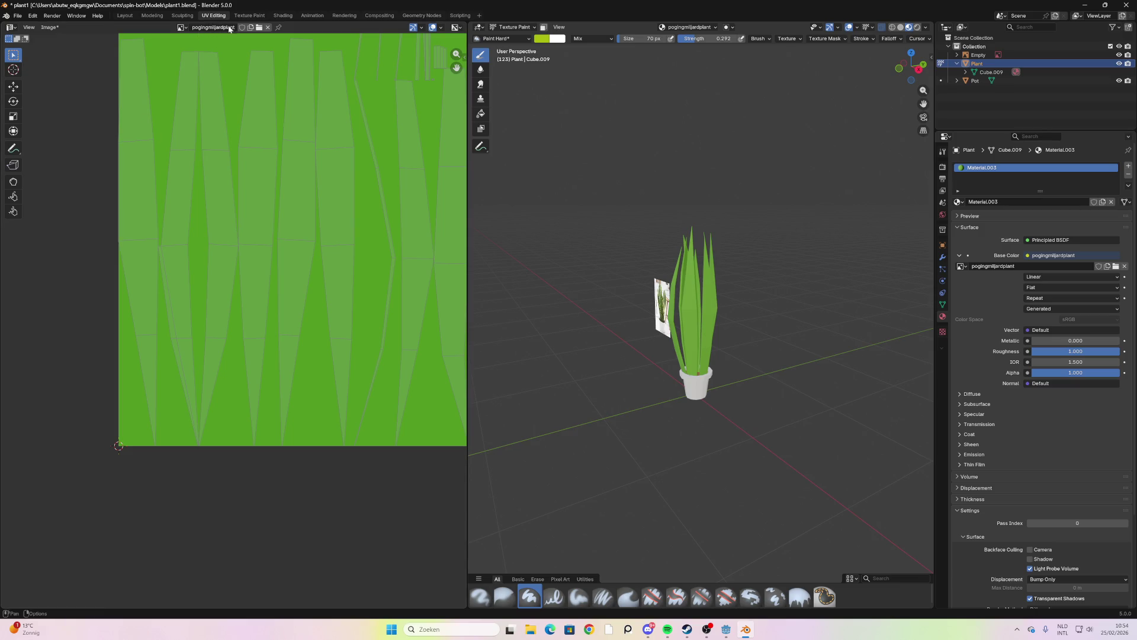
pyautogui.click(248, 16)
# Display the pogingmiljardplant image, then select the whole plant mesh in Edit Mode
pyautogui.scroll(3, 252, 346)
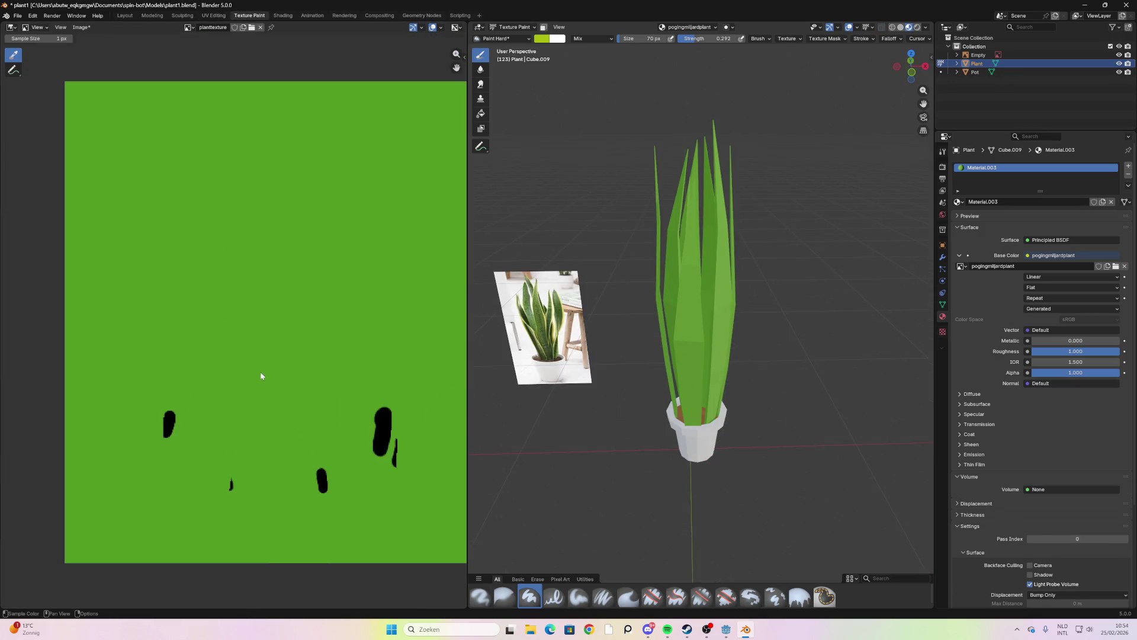
pyautogui.scroll(-1, 260, 371)
pyautogui.scroll(-1, 260, 348)
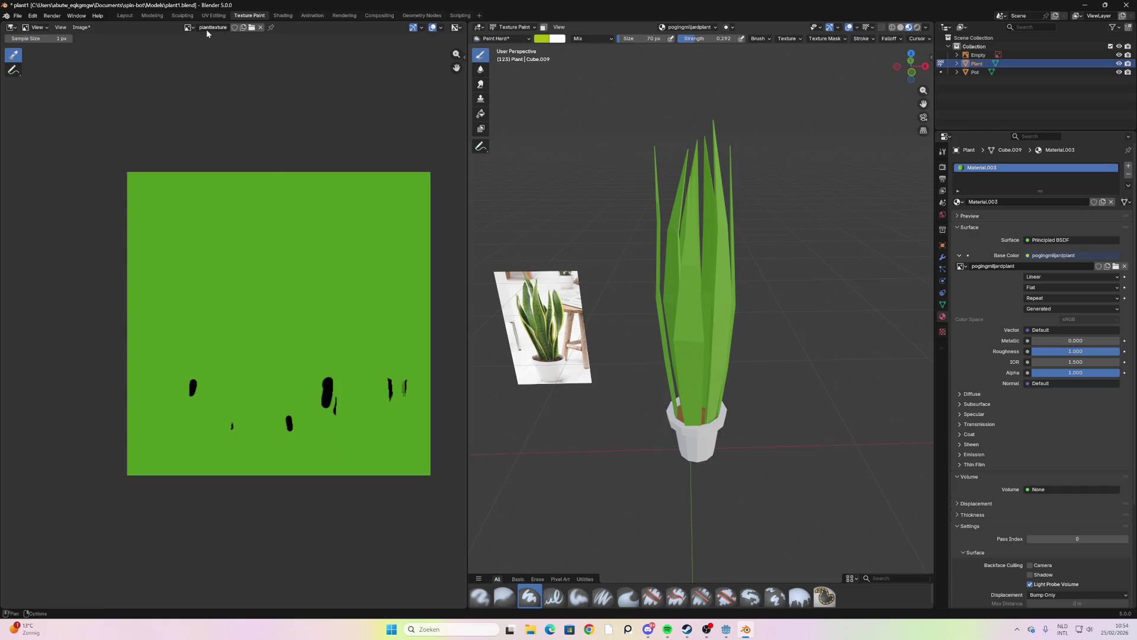
pyautogui.click(188, 28)
pyautogui.click(220, 50)
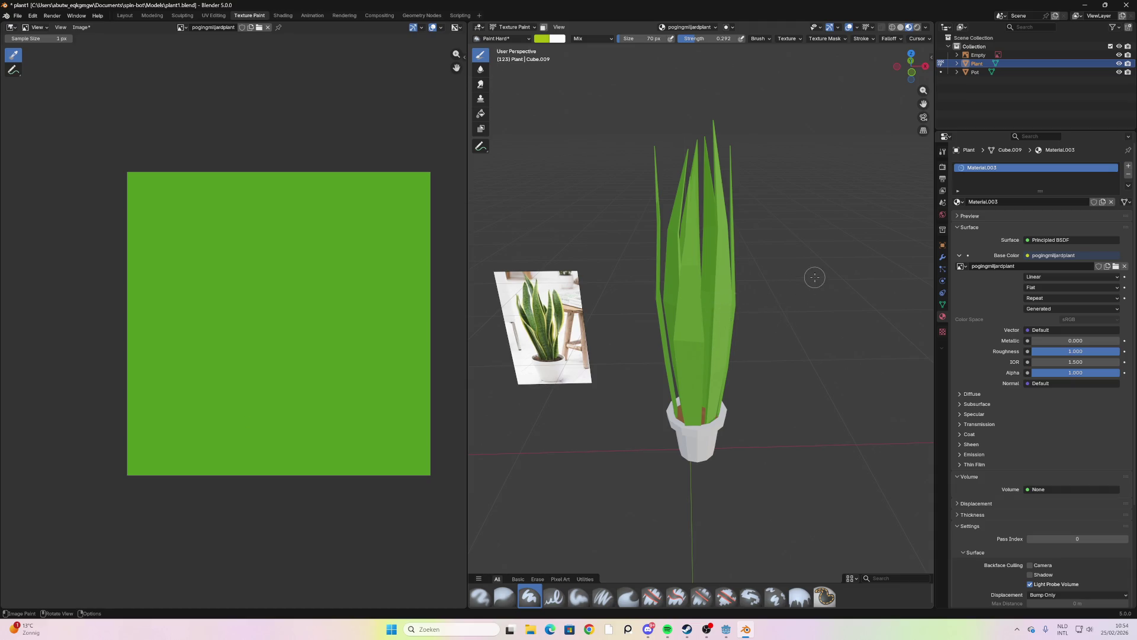
pyautogui.press('Tab')
pyautogui.press('a')
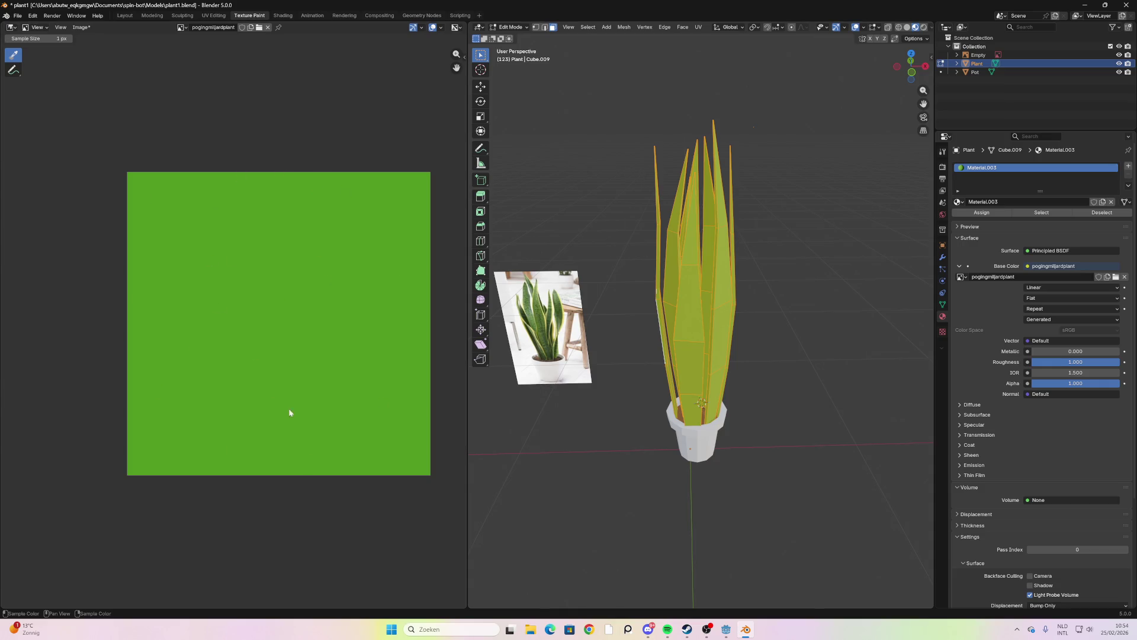
# Inspect the plant's UV layout in UV Editing with nothing selected, then return to Texture Paint mode
pyautogui.click(213, 15)
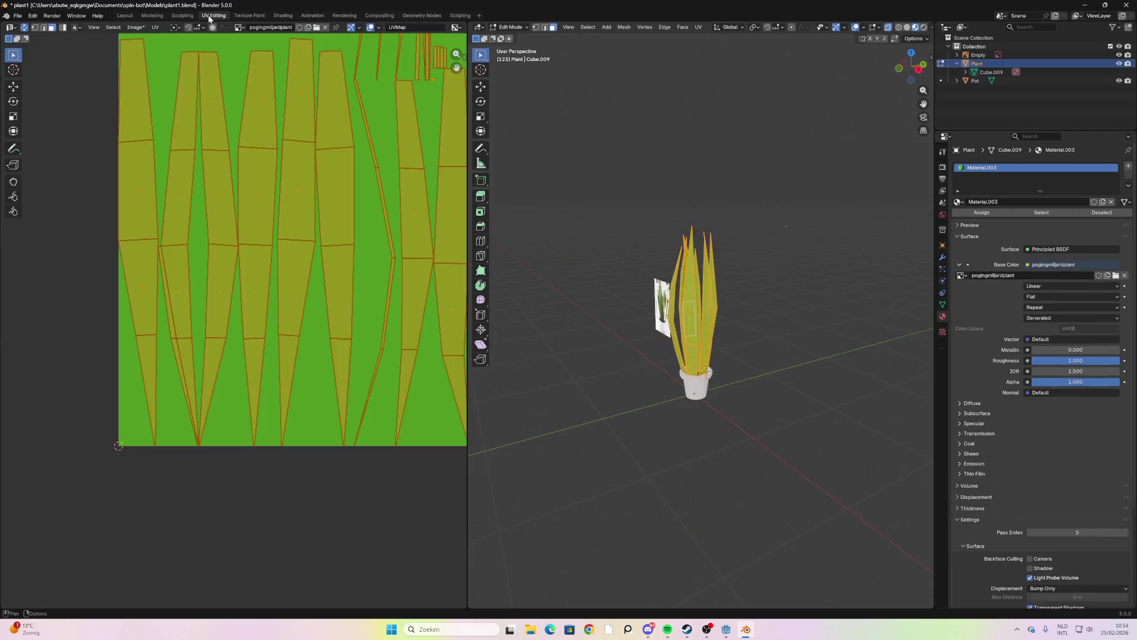
pyautogui.hotkey('alt', 'a')
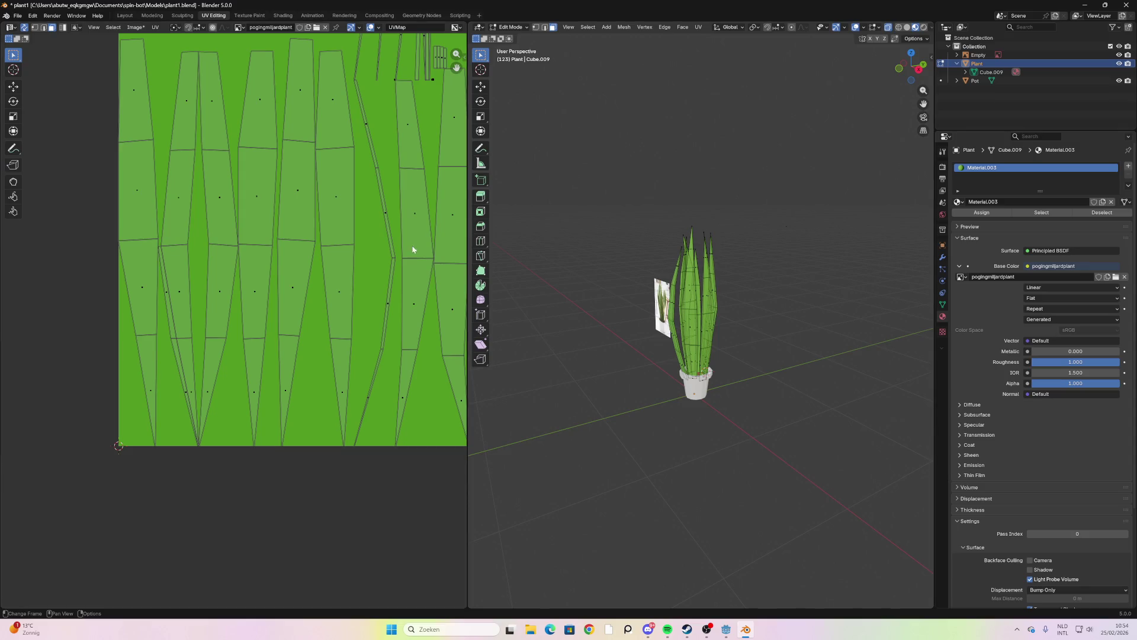
pyautogui.scroll(2, 324, 215)
pyautogui.scroll(-3, 286, 169)
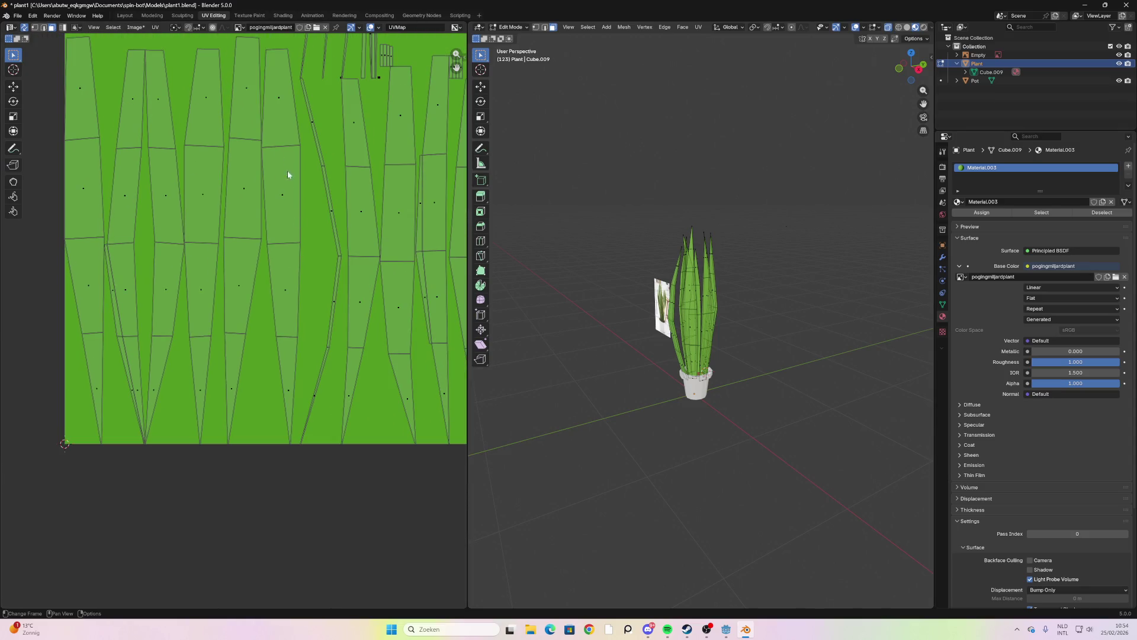
pyautogui.moveTo(341, 166); pyautogui.dragTo(240, 235, button='middle')
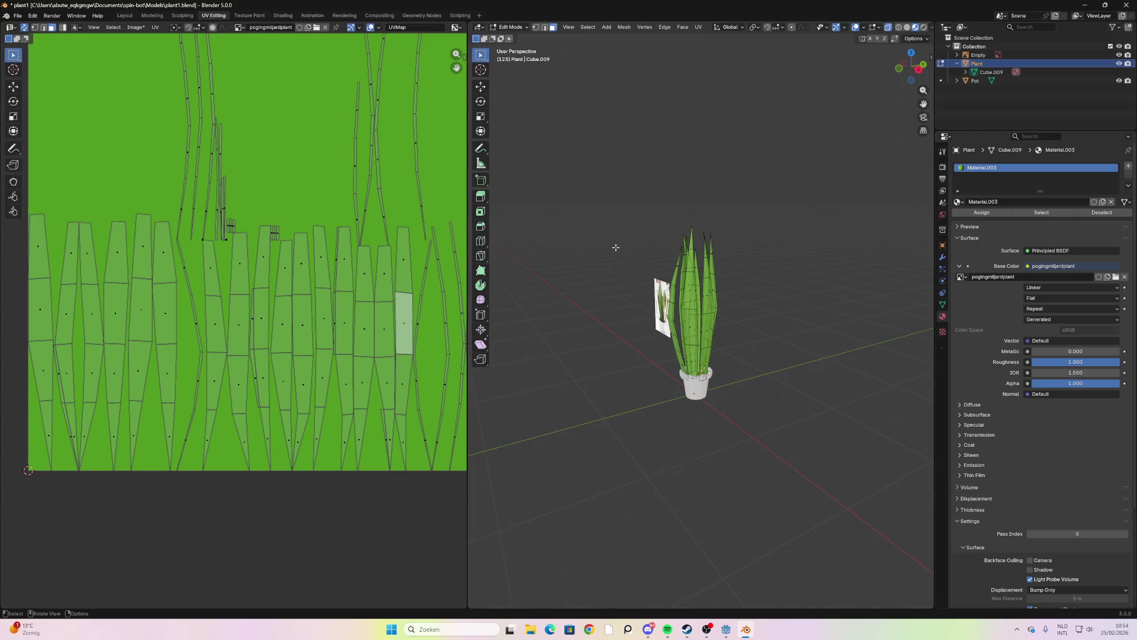
pyautogui.click(515, 29)
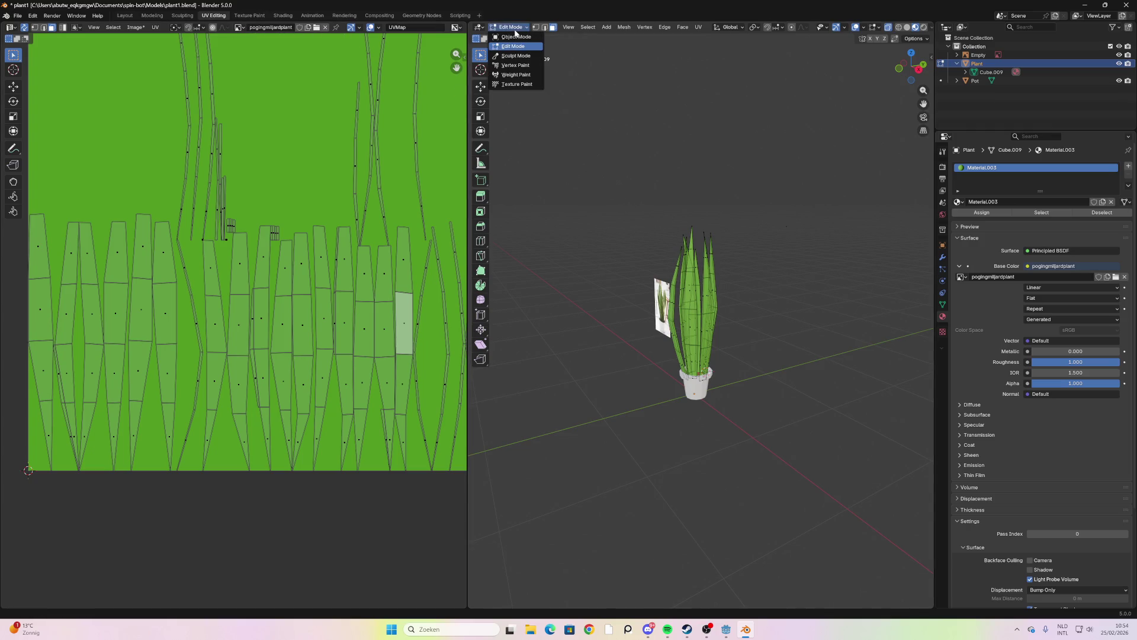
pyautogui.click(516, 85)
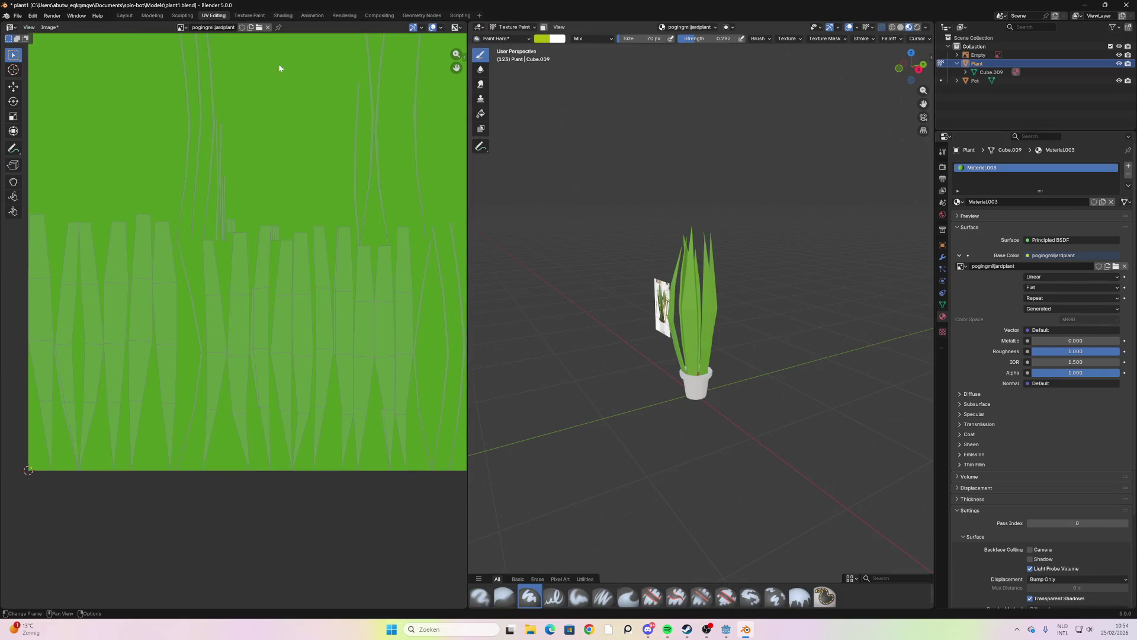
pyautogui.scroll(6, 654, 334)
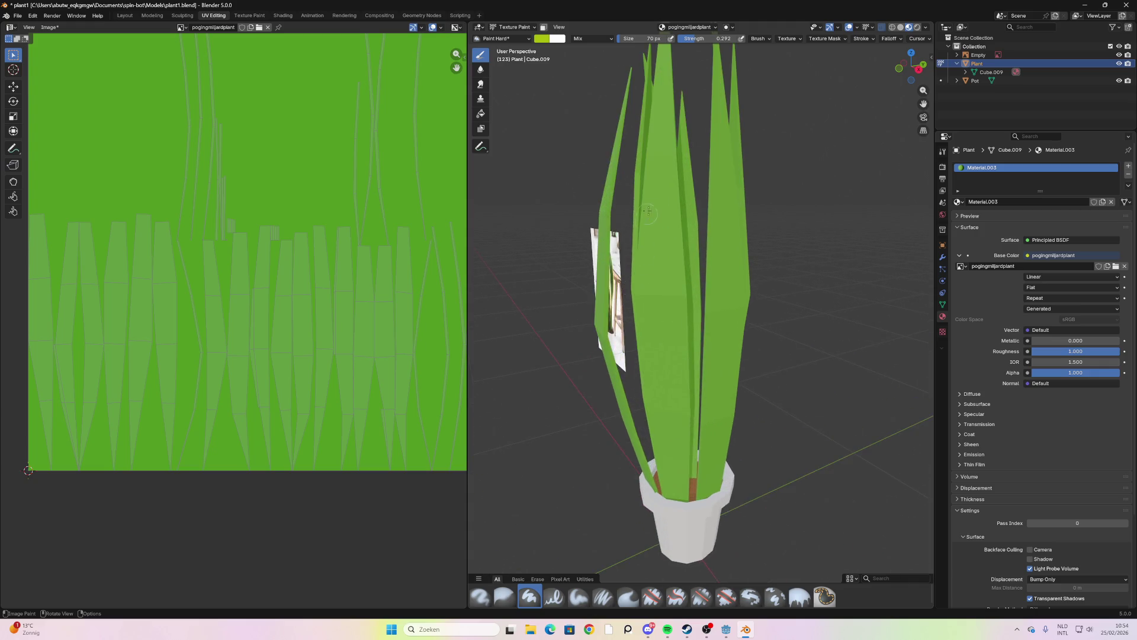
pyautogui.moveTo(657, 296)
pyautogui.mouseDown(button='middle')
pyautogui.moveTo(675, 235)
pyautogui.moveTo(652, 218)
pyautogui.moveTo(676, 220)
pyautogui.moveTo(741, 271)
pyautogui.mouseUp(button='middle')
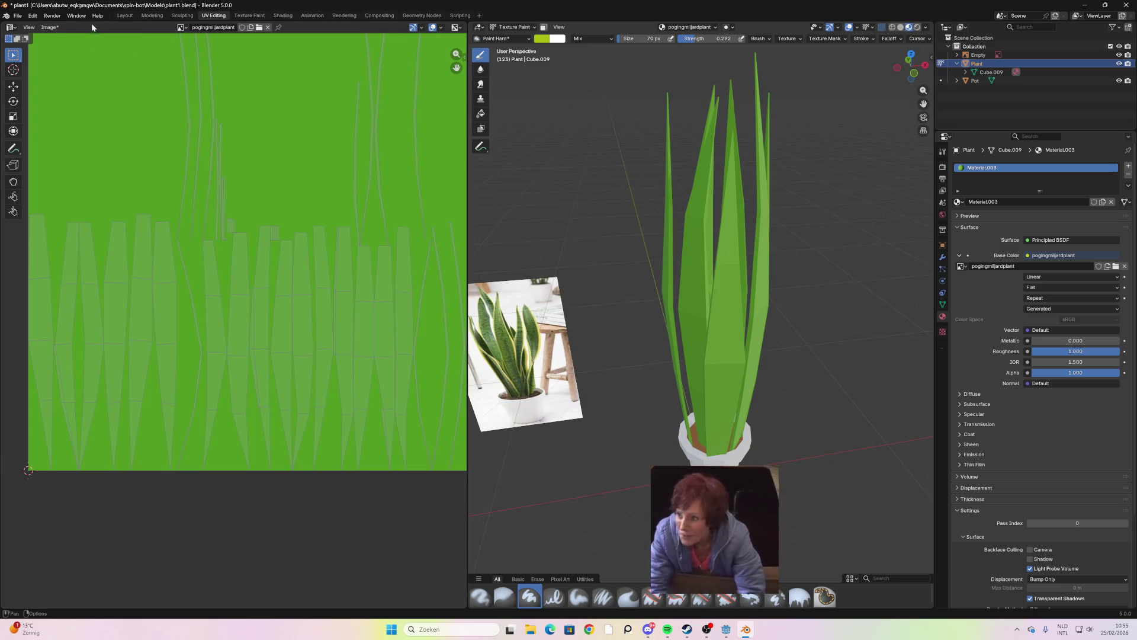
pyautogui.click(12, 28)
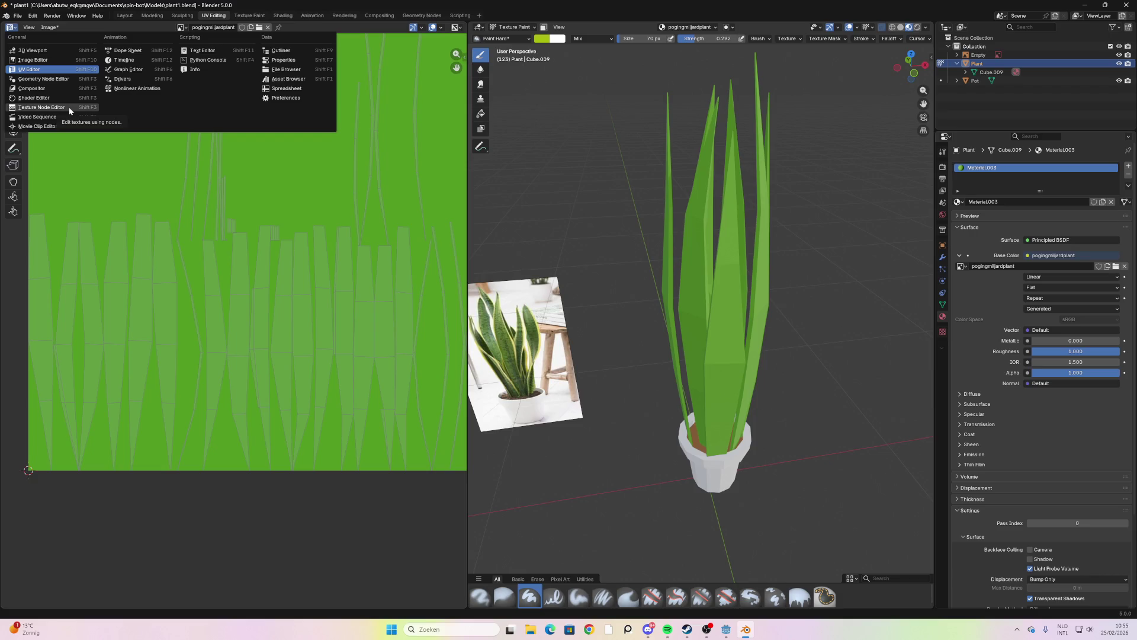
pyautogui.click(193, 486)
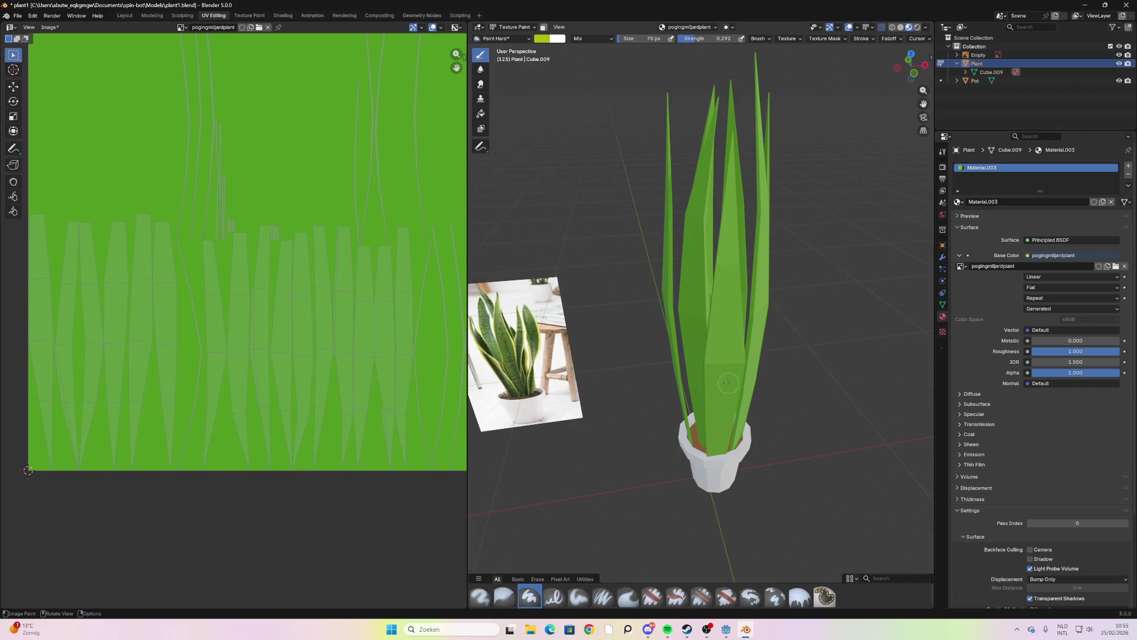
pyautogui.scroll(4, 754, 335)
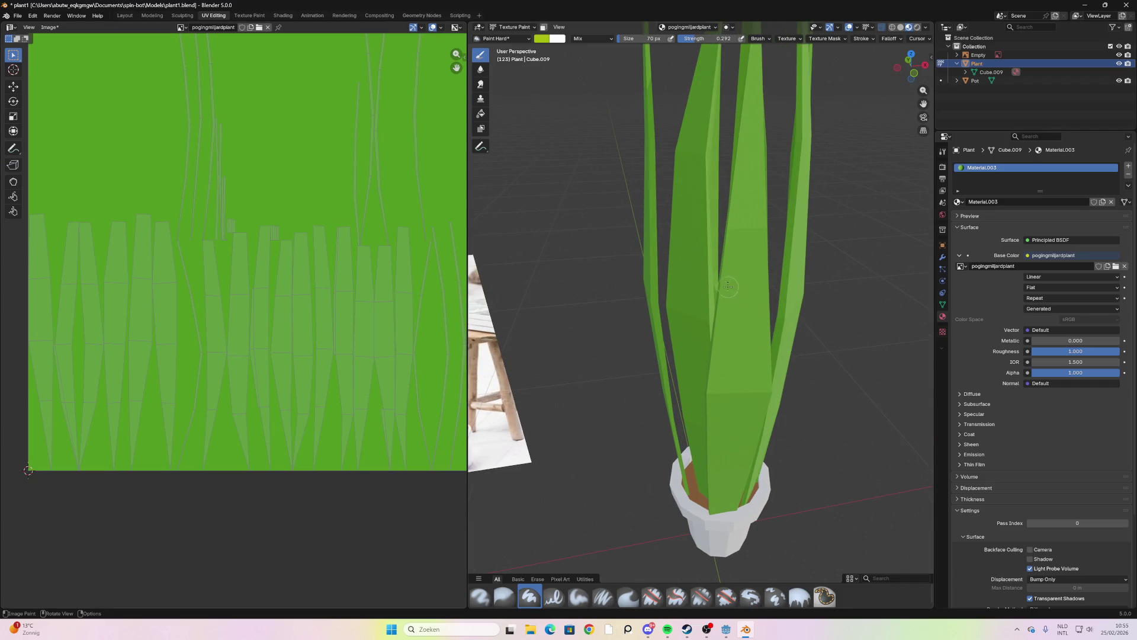
pyautogui.moveTo(706, 266); pyautogui.dragTo(803, 106, button='middle')
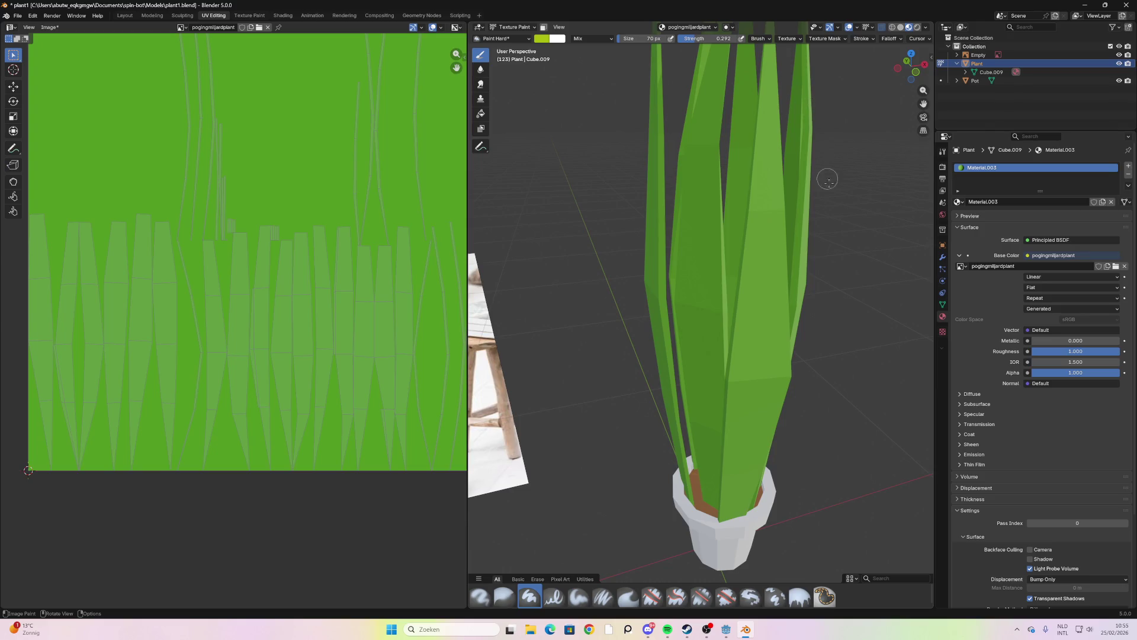
pyautogui.moveTo(860, 250); pyautogui.dragTo(798, 247, button='middle')
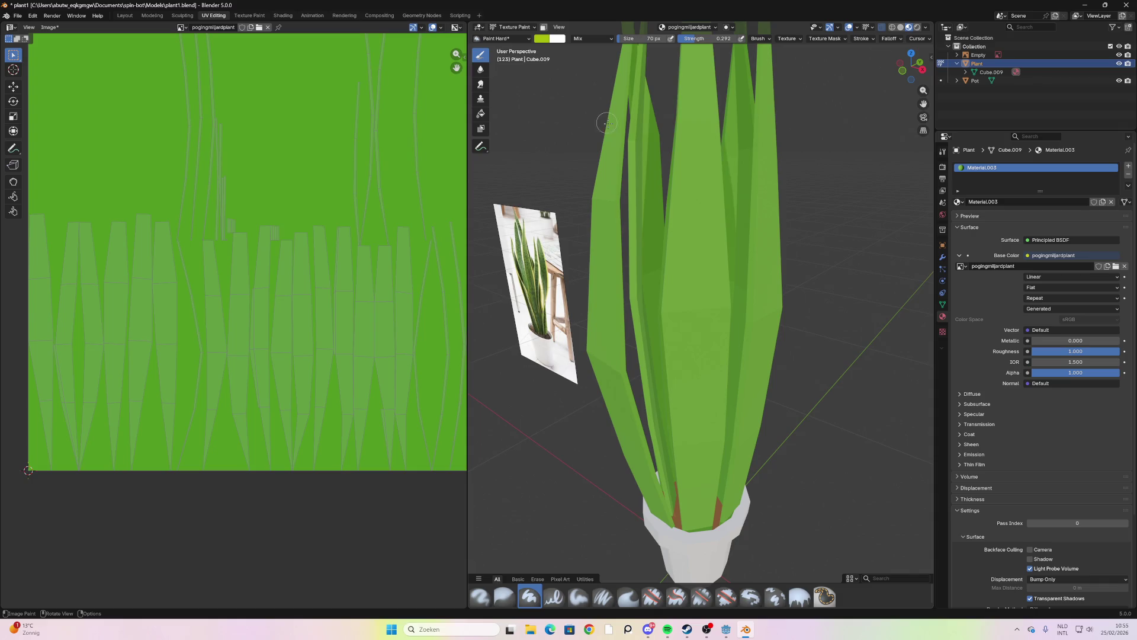
# Switch to the Airbrush and test a stroke down the central leaf, undoing it
pyautogui.click(530, 39)
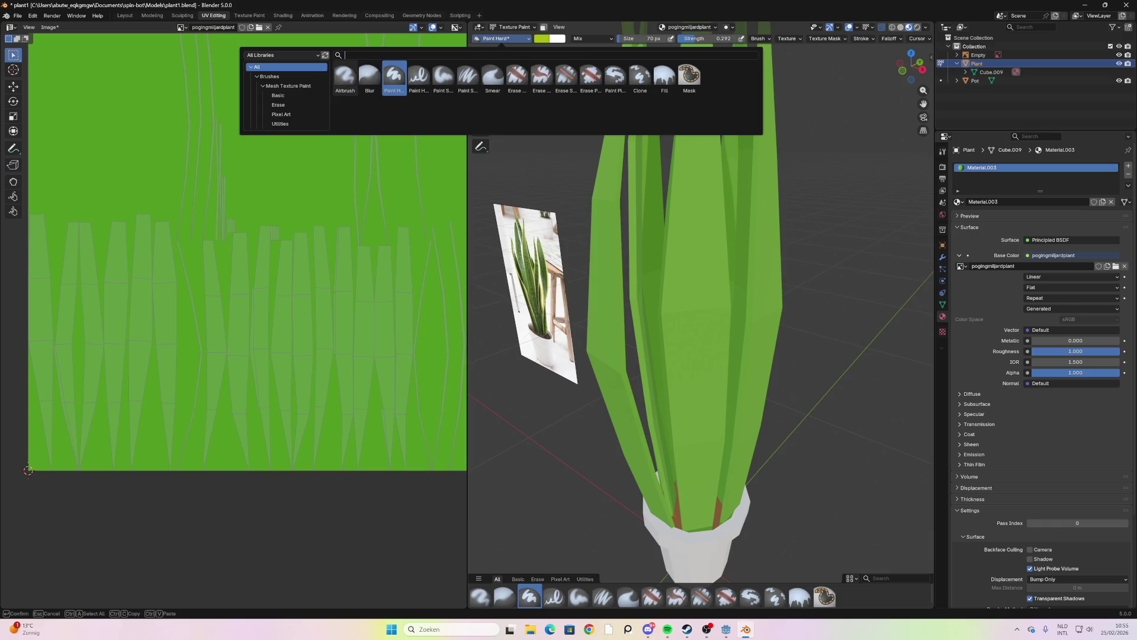
pyautogui.click(342, 87)
pyautogui.moveTo(651, 267); pyautogui.dragTo(717, 278, button='middle')
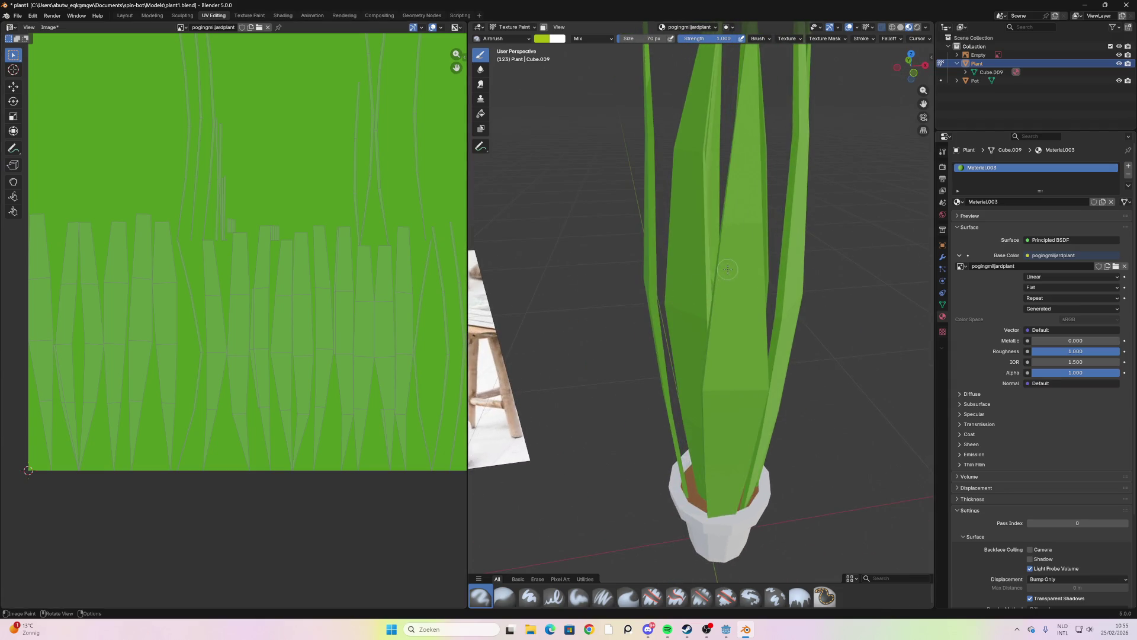
pyautogui.moveTo(715, 320); pyautogui.dragTo(724, 227)
pyautogui.hotkey('ctrl', 'z')
pyautogui.hotkey('ctrl', 'z')
pyautogui.moveTo(720, 292); pyautogui.dragTo(741, 305, button='middle')
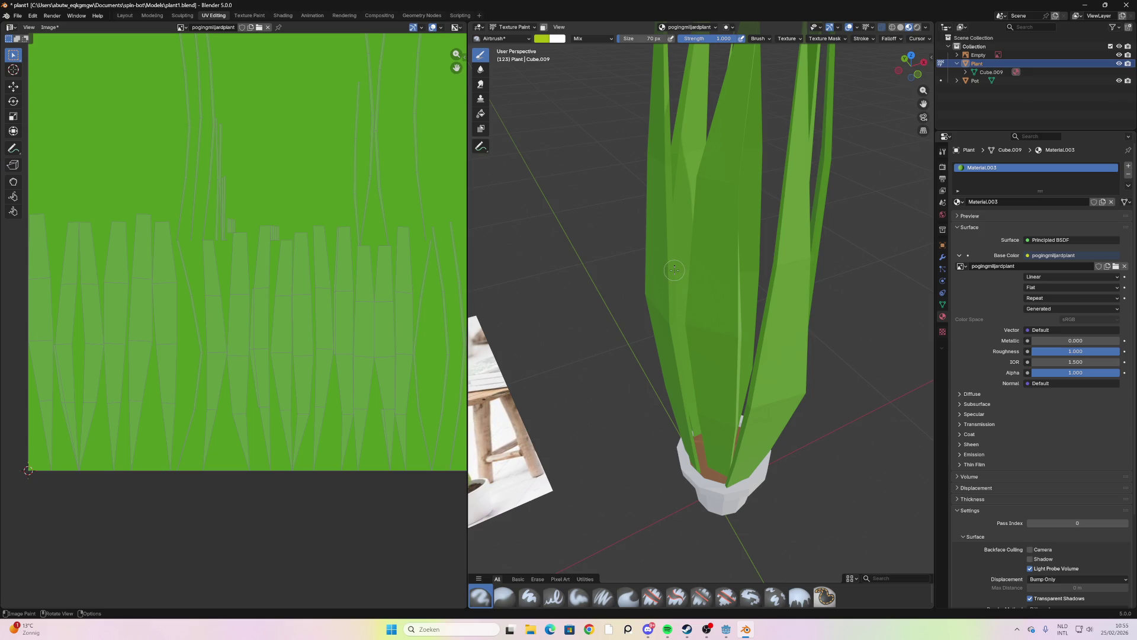
# In the Texture Paint workspace, enter Edit Mode and select the whole plant mesh
pyautogui.click(249, 15)
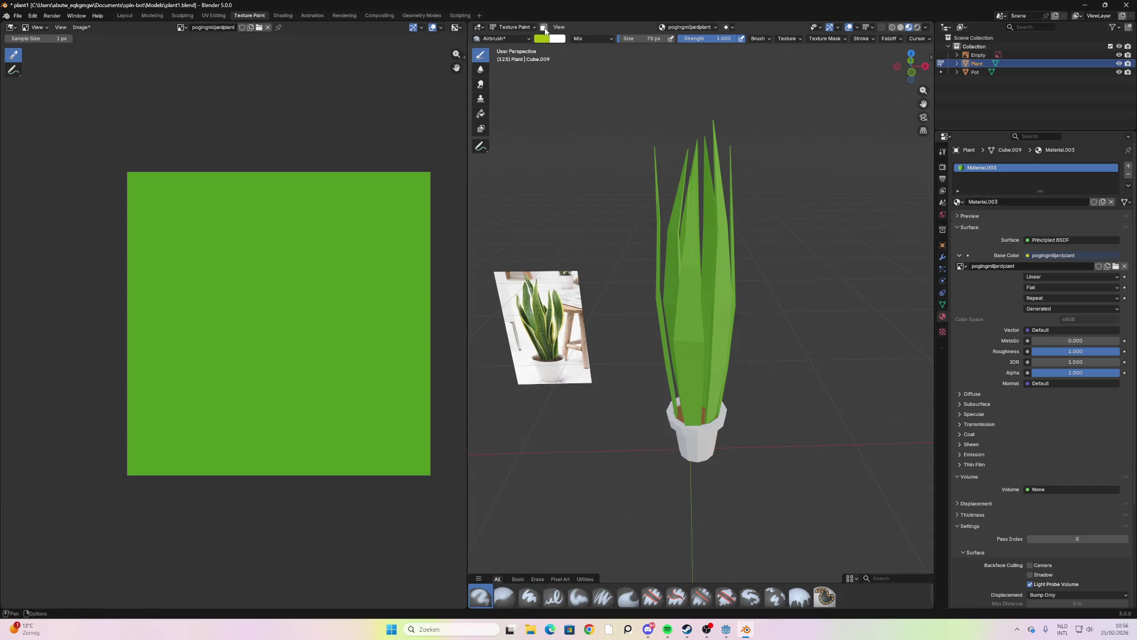
pyautogui.press('Tab')
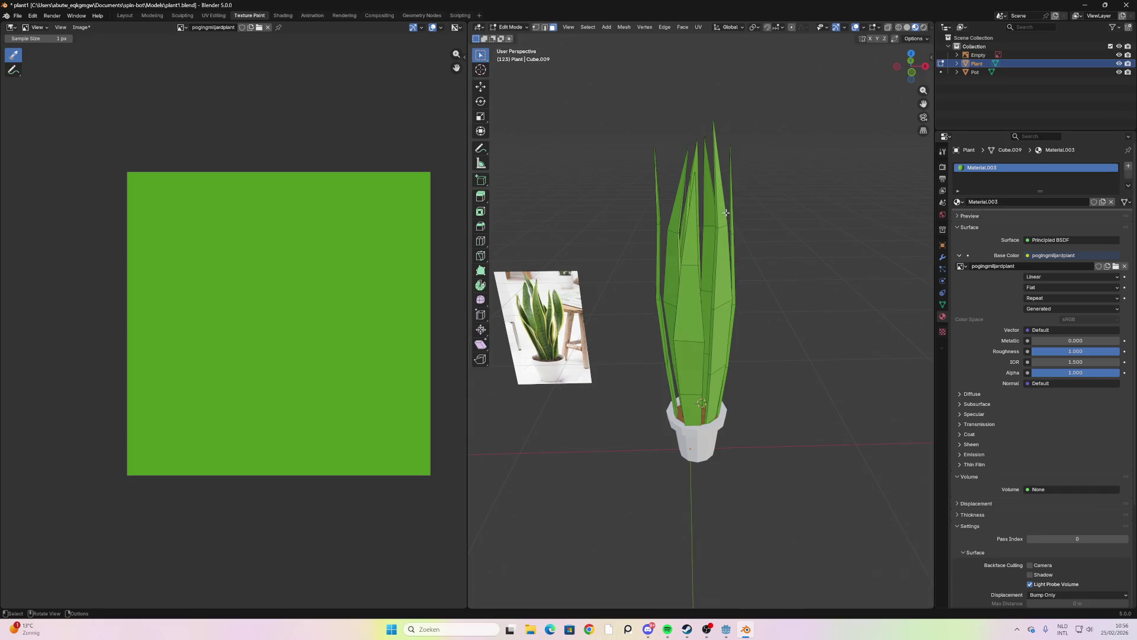
pyautogui.click(696, 289)
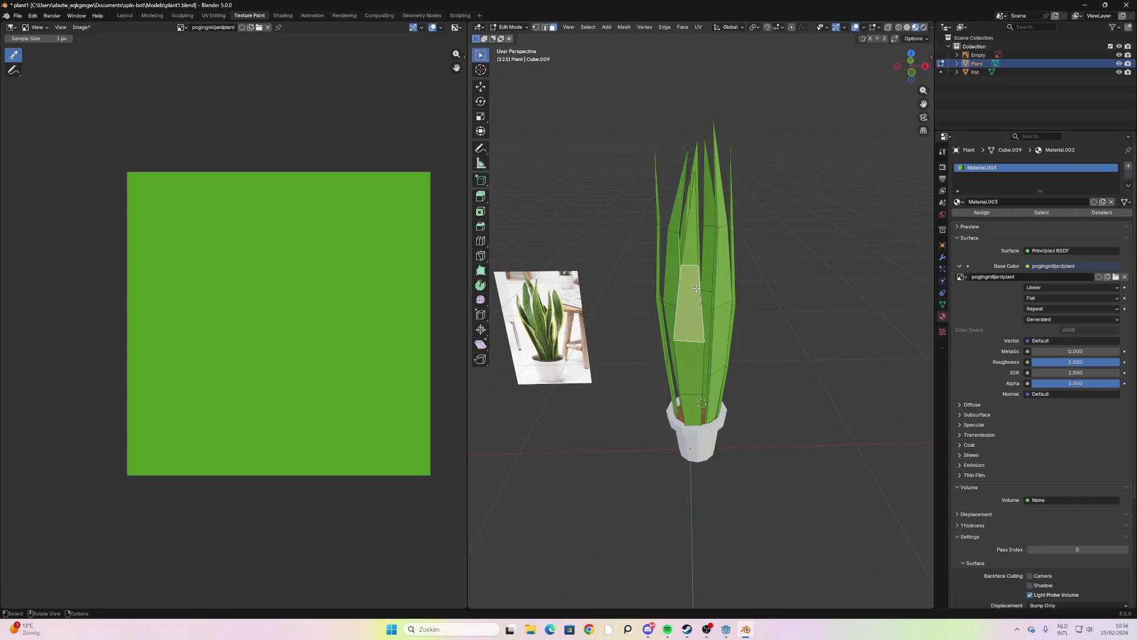
pyautogui.press('a')
pyautogui.moveTo(822, 300)
pyautogui.mouseDown(button='middle')
pyautogui.moveTo(667, 285)
pyautogui.moveTo(797, 296)
pyautogui.mouseUp(button='middle')
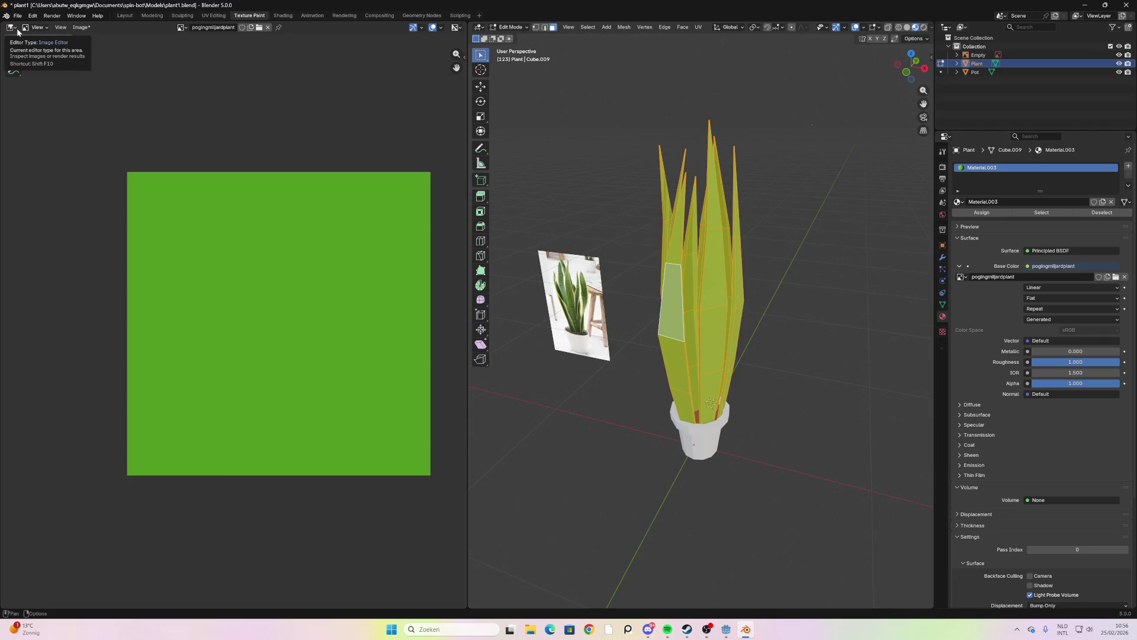
# Turn the left area into a UV Editor, deselect everything, and return to texture painting
pyautogui.click(12, 27)
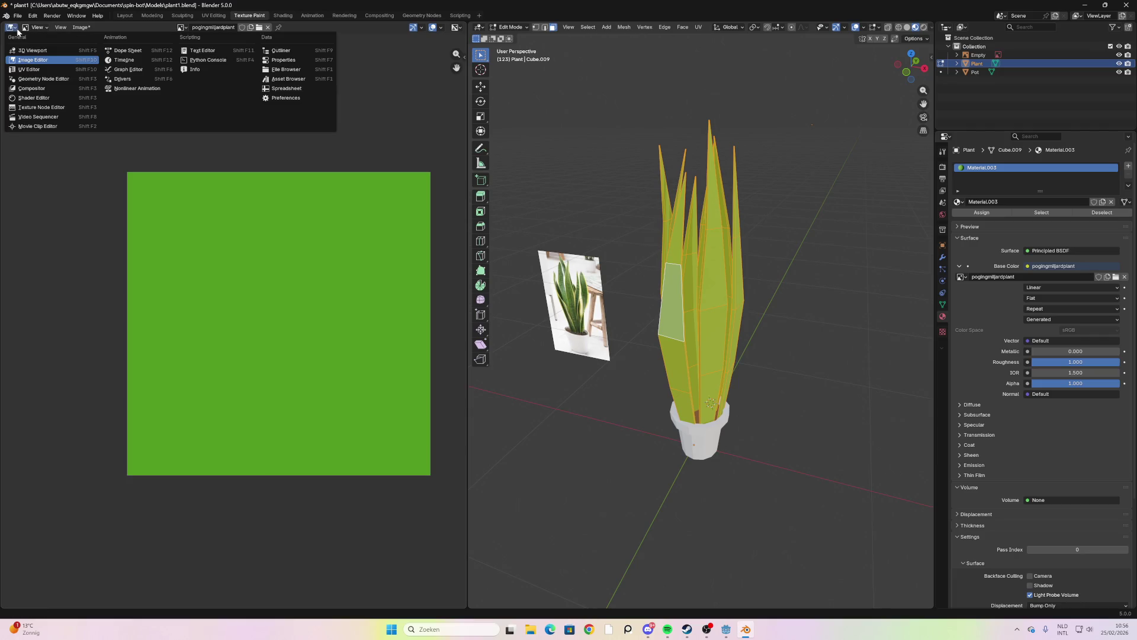
pyautogui.click(48, 70)
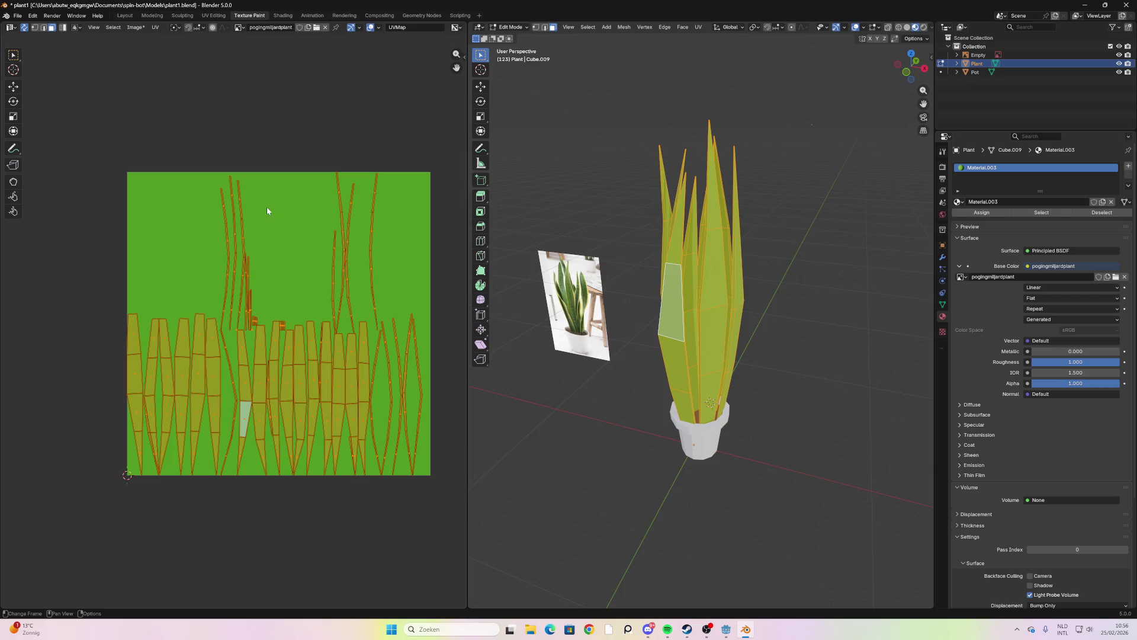
pyautogui.click(435, 459)
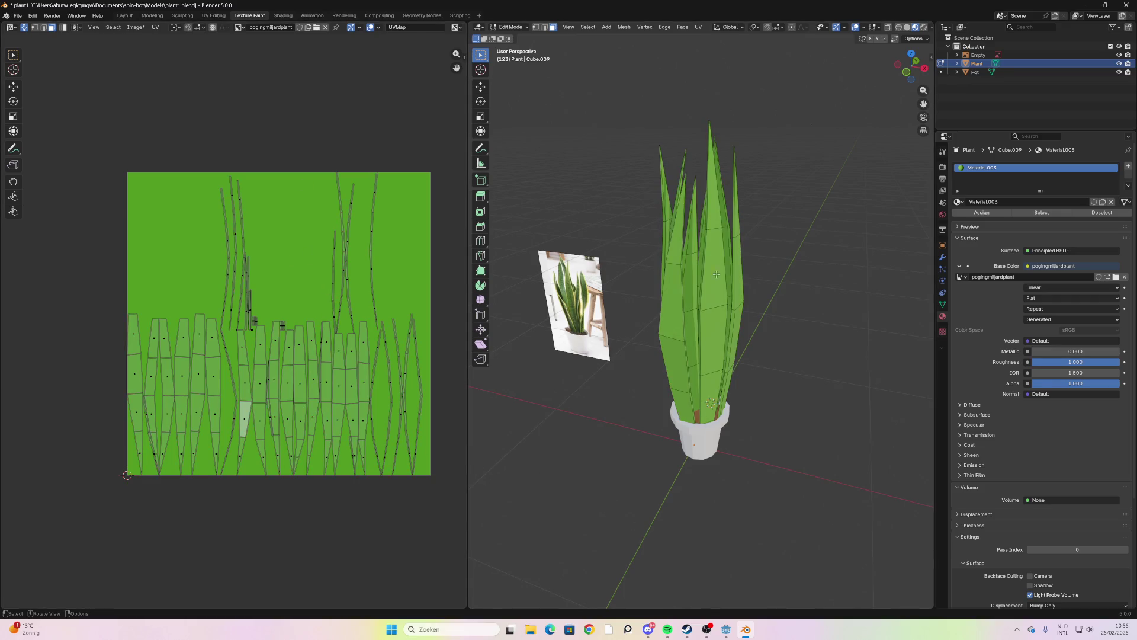
pyautogui.press('Tab')
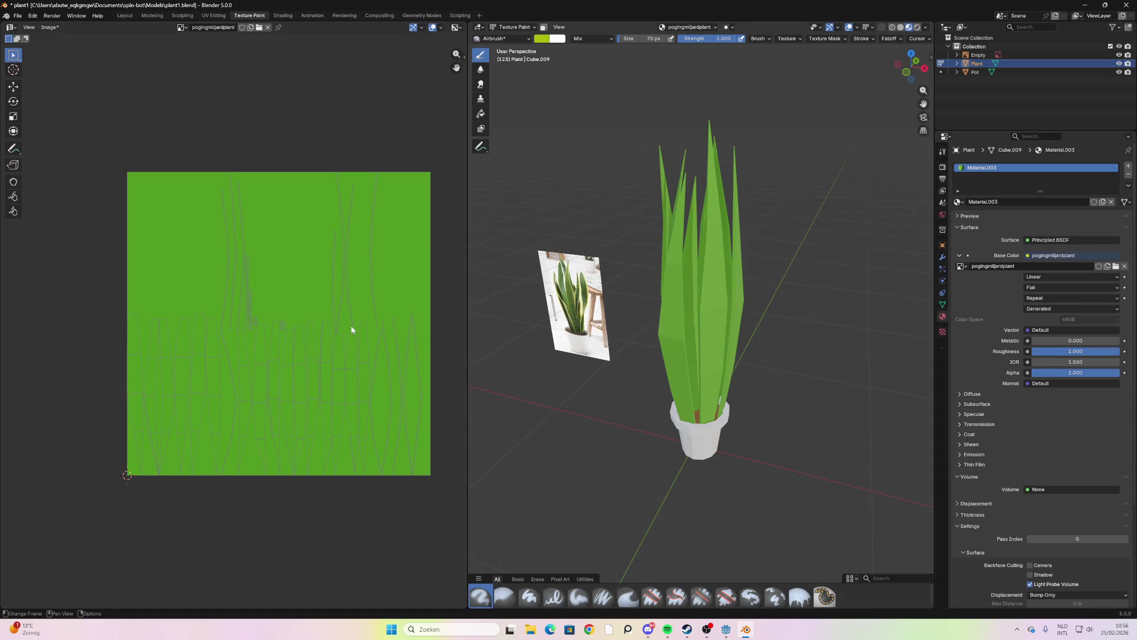
# Switch the left area back to the Image Editor and discard a test annotation sketch
pyautogui.click(12, 28)
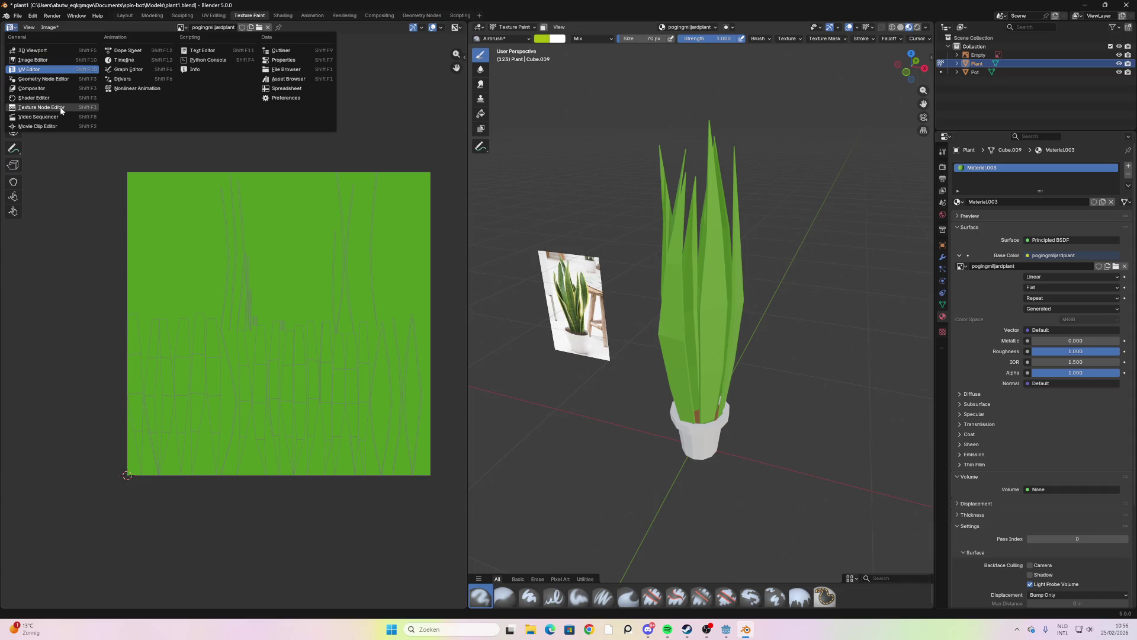
pyautogui.click(54, 61)
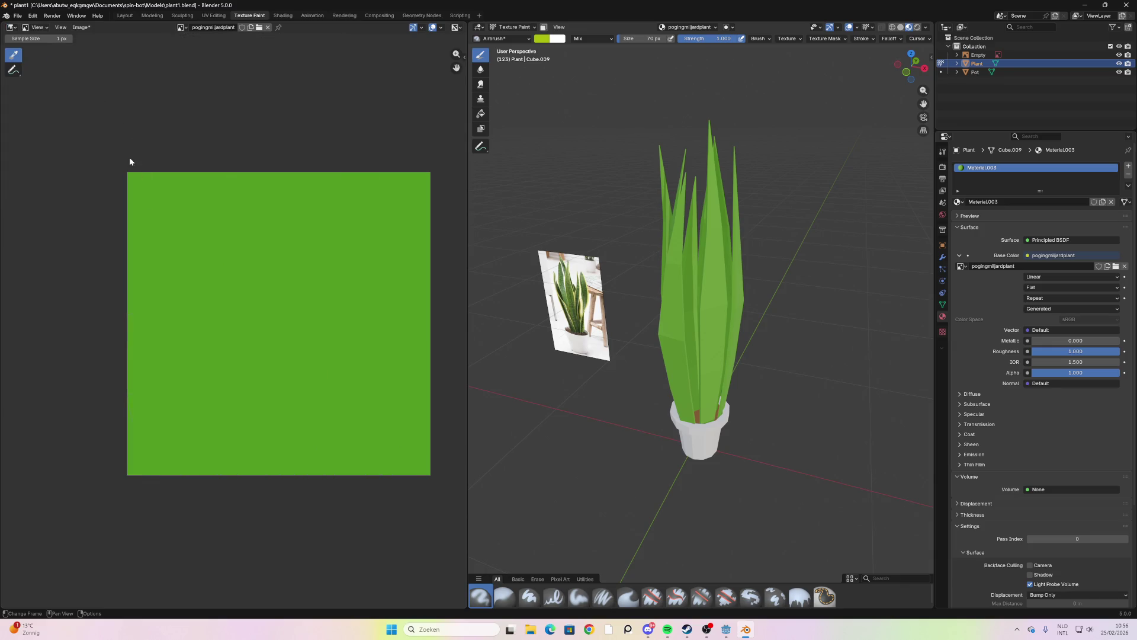
pyautogui.click(13, 69)
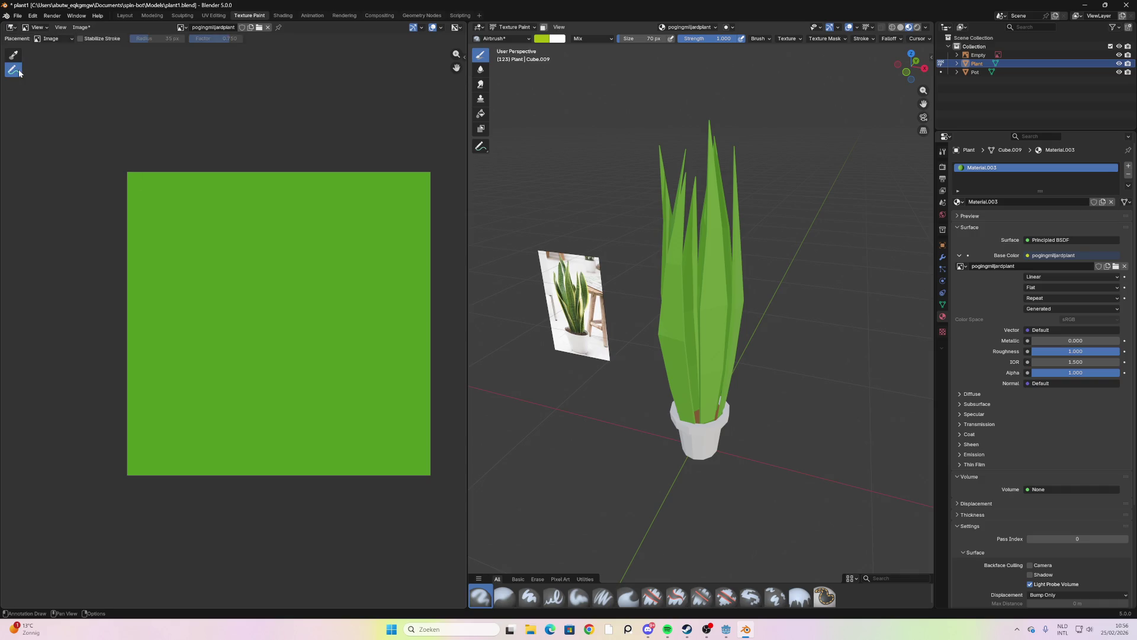
pyautogui.moveTo(159, 187); pyautogui.dragTo(201, 241)
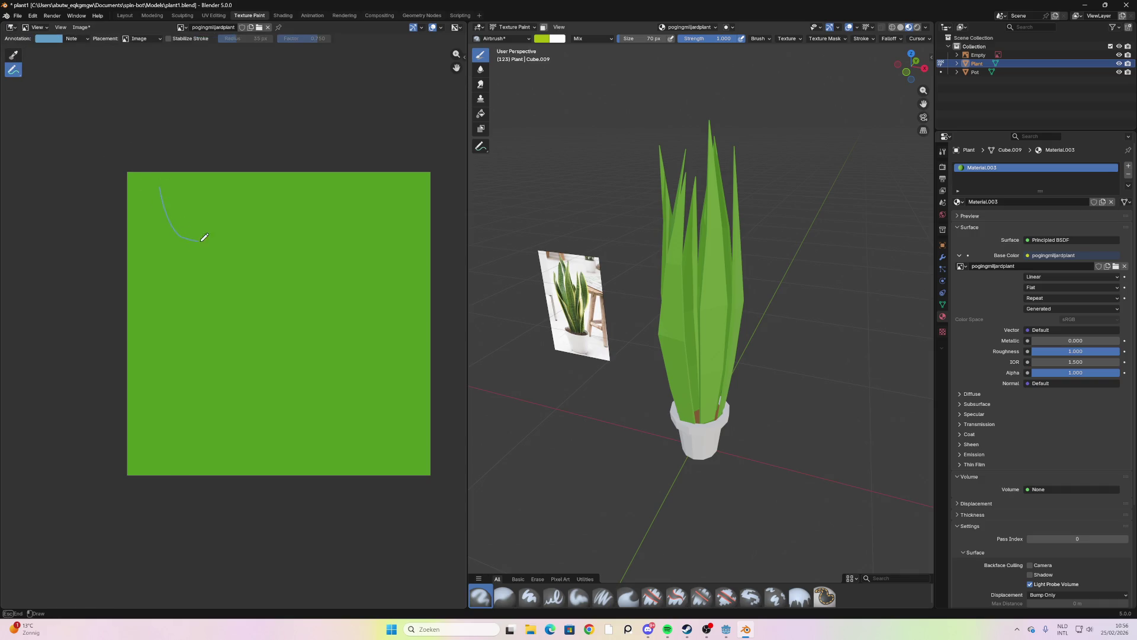
pyautogui.moveTo(260, 301); pyautogui.dragTo(368, 441)
pyautogui.hotkey('ctrl', 'z')
pyautogui.hotkey('ctrl', 'z')
pyautogui.hotkey('ctrl', 'z')
pyautogui.click(13, 56)
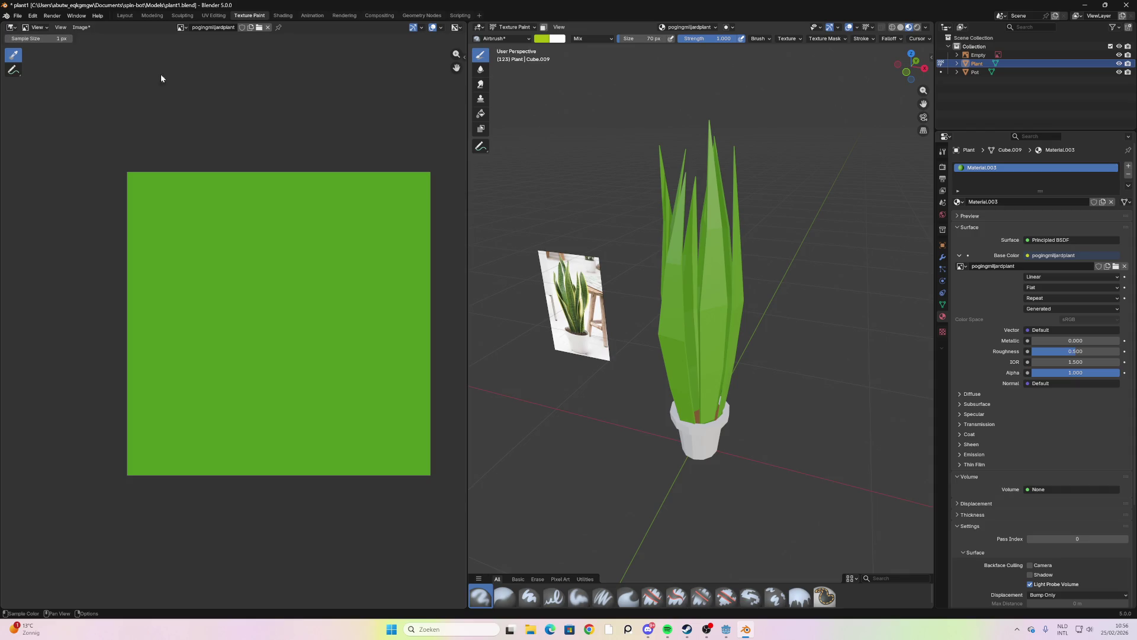
pyautogui.moveTo(691, 314); pyautogui.dragTo(669, 273, button='middle')
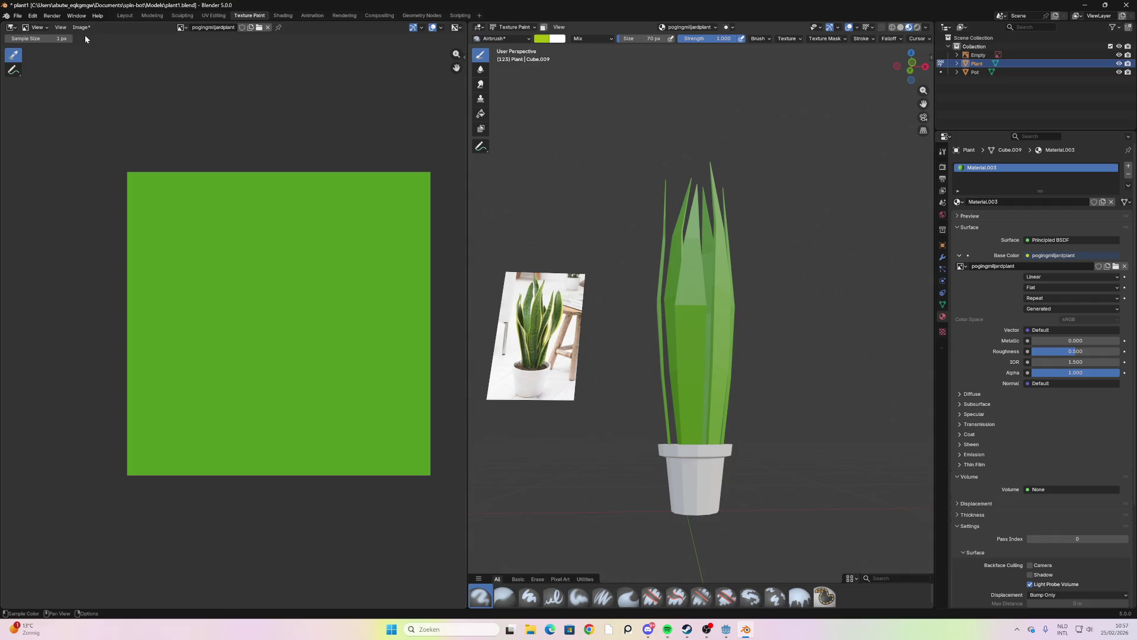
# Put the Image Editor in Paint mode and shrink the airbrush to 29 px
pyautogui.click(60, 27)
pyautogui.click(44, 27)
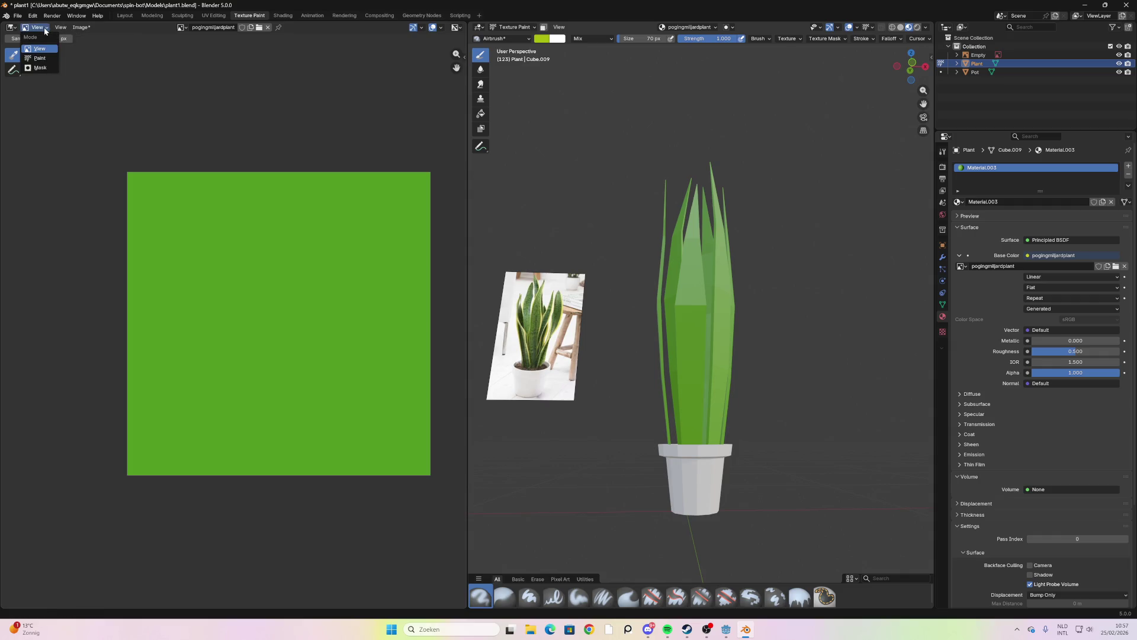
pyautogui.click(40, 58)
pyautogui.scroll(2, 314, 475)
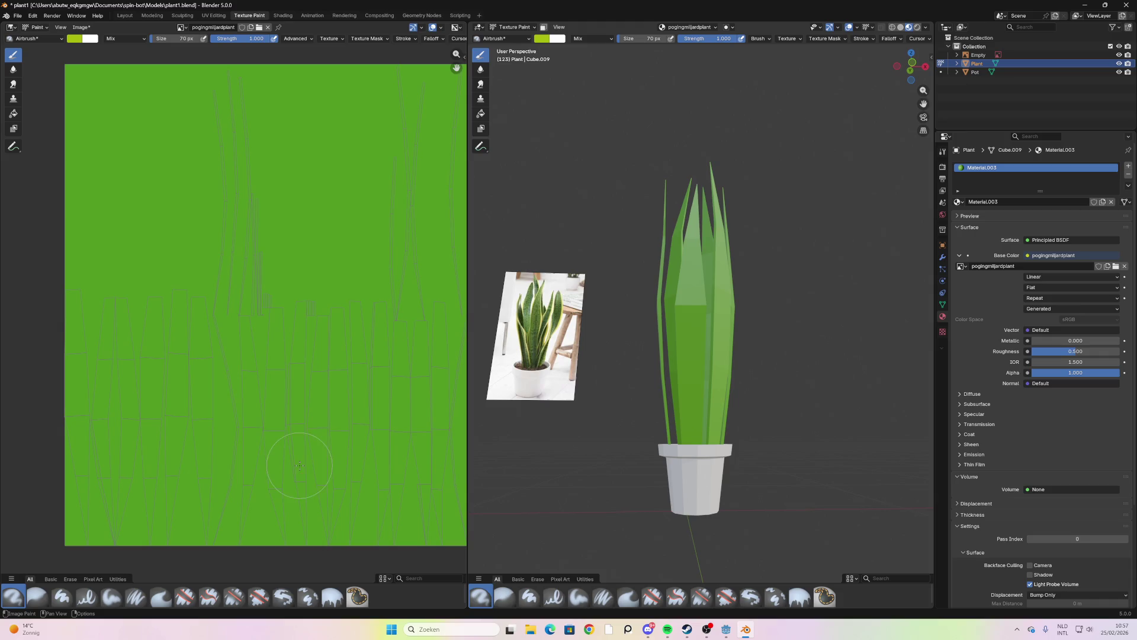
pyautogui.moveTo(177, 39); pyautogui.dragTo(157, 38)
pyautogui.moveTo(173, 506); pyautogui.dragTo(177, 527)
pyautogui.hotkey('ctrl', 'z')
# Airbrush a thin yellow band along the bottom edge of the leaf texture
pyautogui.moveTo(72, 542); pyautogui.dragTo(526, 534)
pyautogui.moveTo(458, 546)
pyautogui.mouseDown()
pyautogui.moveTo(105, 532)
pyautogui.moveTo(170, 520)
pyautogui.moveTo(254, 518)
pyautogui.moveTo(307, 532)
pyautogui.moveTo(418, 520)
pyautogui.moveTo(291, 509)
pyautogui.moveTo(350, 510)
pyautogui.moveTo(388, 491)
pyautogui.moveTo(318, 476)
pyautogui.moveTo(110, 462)
pyautogui.moveTo(312, 385)
pyautogui.moveTo(386, 330)
pyautogui.moveTo(344, 367)
pyautogui.mouseUp()
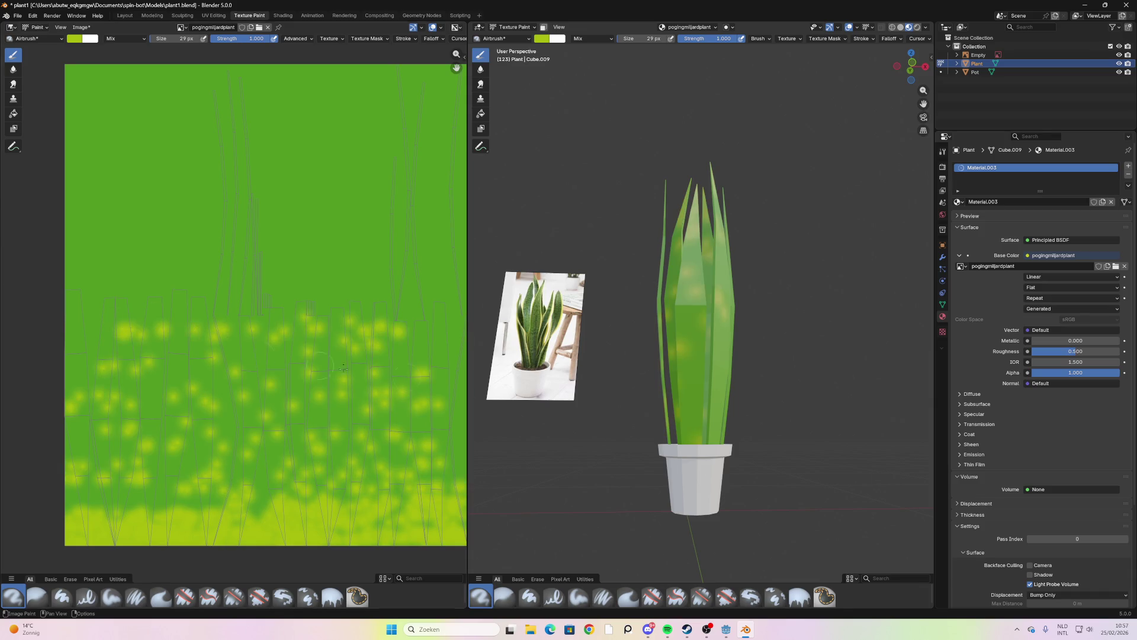
pyautogui.moveTo(826, 325)
pyautogui.mouseDown(button='middle')
pyautogui.moveTo(918, 361)
pyautogui.moveTo(570, 371)
pyautogui.mouseUp(button='middle')
pyautogui.hotkey('ctrl', 'z')
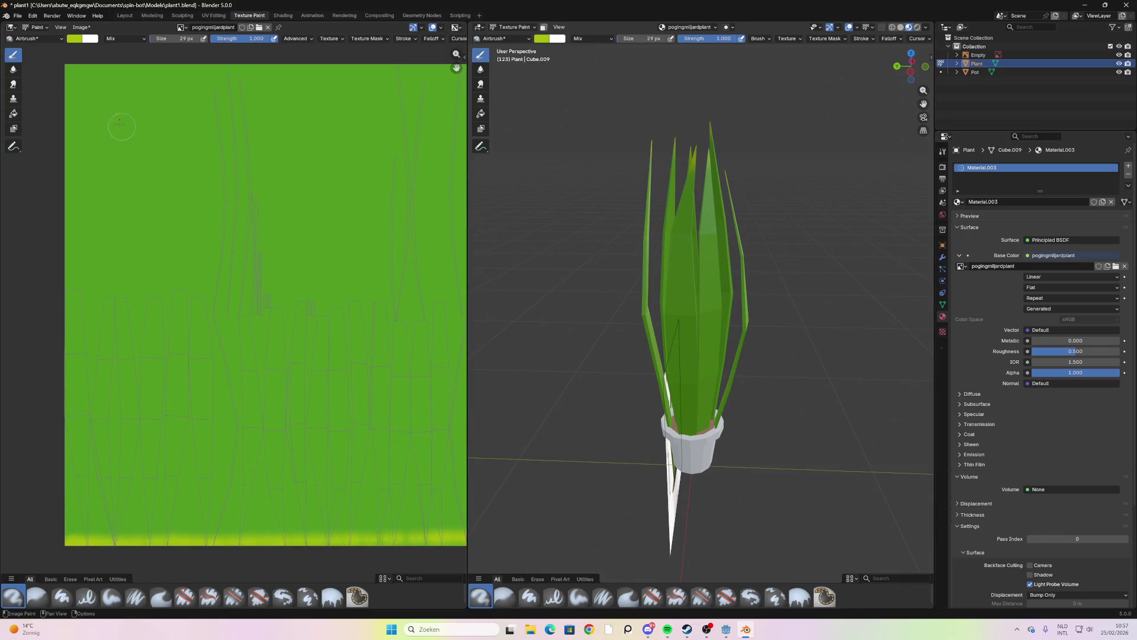
pyautogui.click(156, 41)
# Set the airbrush to 236 px at strength 0.347 and dab three yellow patches low on the texture
pyautogui.press('Escape')
pyautogui.moveTo(256, 39)
pyautogui.mouseDown()
pyautogui.moveTo(189, 39)
pyautogui.moveTo(216, 38)
pyautogui.mouseUp()
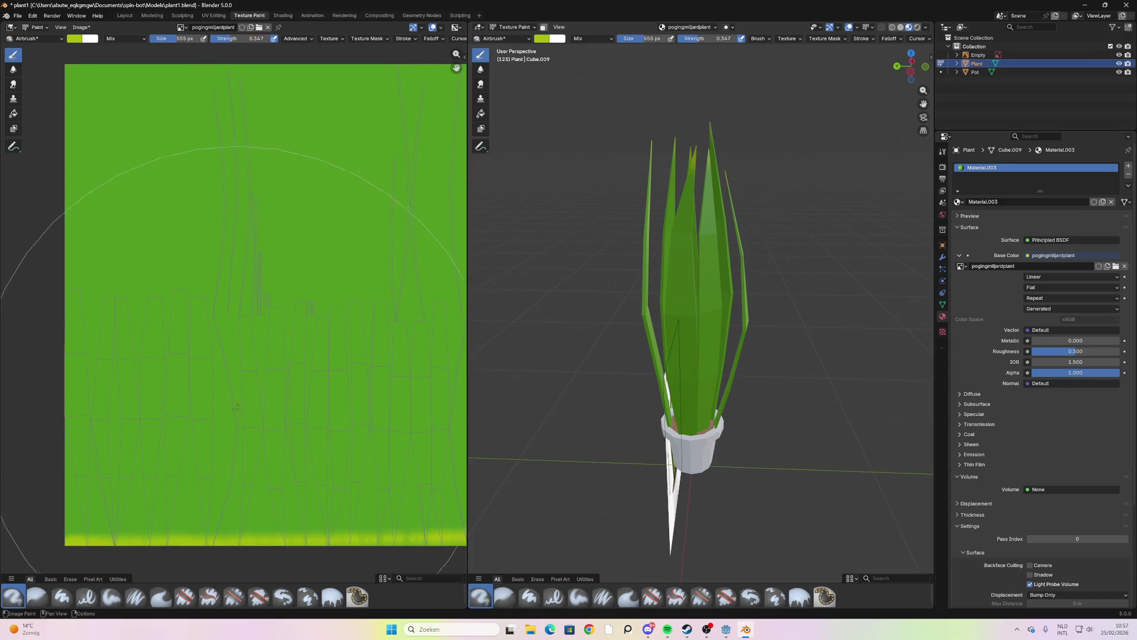
pyautogui.click(231, 374)
pyautogui.hotkey('ctrl', 'z')
pyautogui.scroll(-2, 237, 243)
pyautogui.moveTo(183, 38); pyautogui.dragTo(161, 39)
pyautogui.click(178, 370)
pyautogui.click(289, 367)
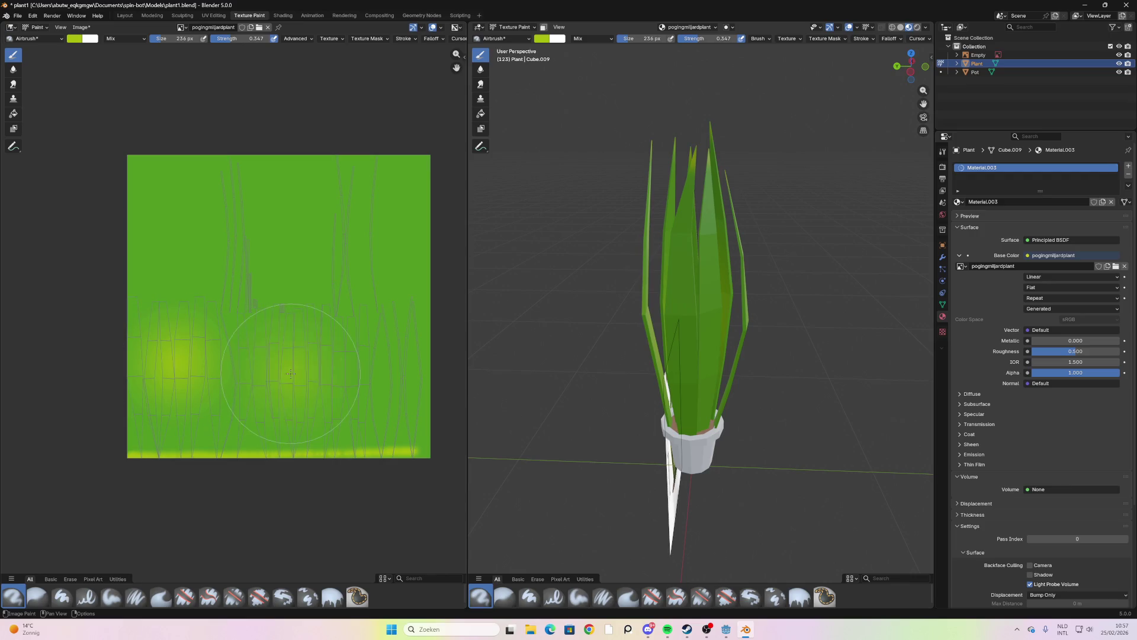
pyautogui.click(381, 367)
# Airbrush yellow-green across the texture's upper left and middle, then return the plant to Edit Mode
pyautogui.moveTo(533, 326); pyautogui.dragTo(583, 289, button='middle')
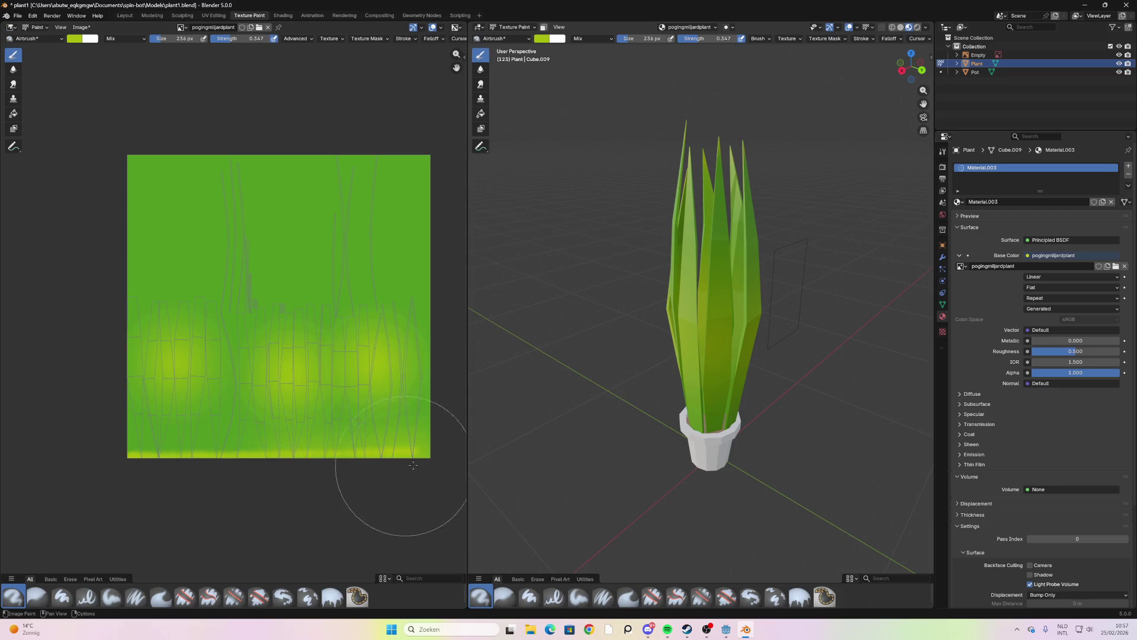
pyautogui.moveTo(682, 332); pyautogui.dragTo(764, 320, button='middle')
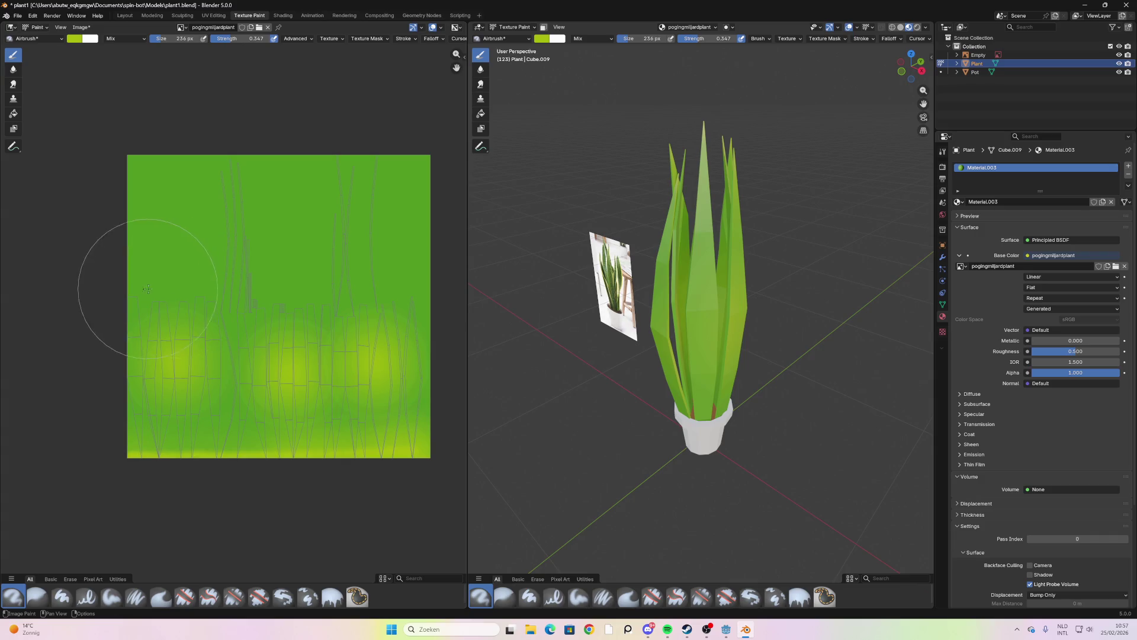
pyautogui.moveTo(130, 284)
pyautogui.mouseDown()
pyautogui.moveTo(118, 296)
pyautogui.moveTo(332, 281)
pyautogui.moveTo(427, 299)
pyautogui.mouseUp()
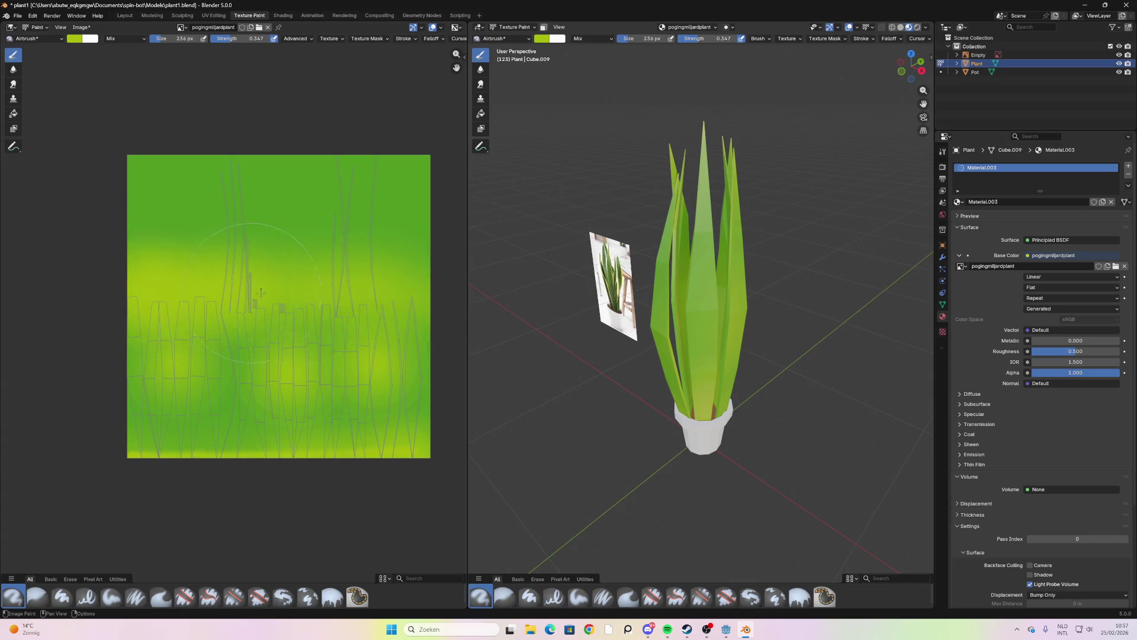
pyautogui.moveTo(568, 332)
pyautogui.mouseDown(button='middle')
pyautogui.moveTo(711, 339)
pyautogui.moveTo(820, 322)
pyautogui.mouseUp(button='middle')
pyautogui.scroll(-5, 584, 337)
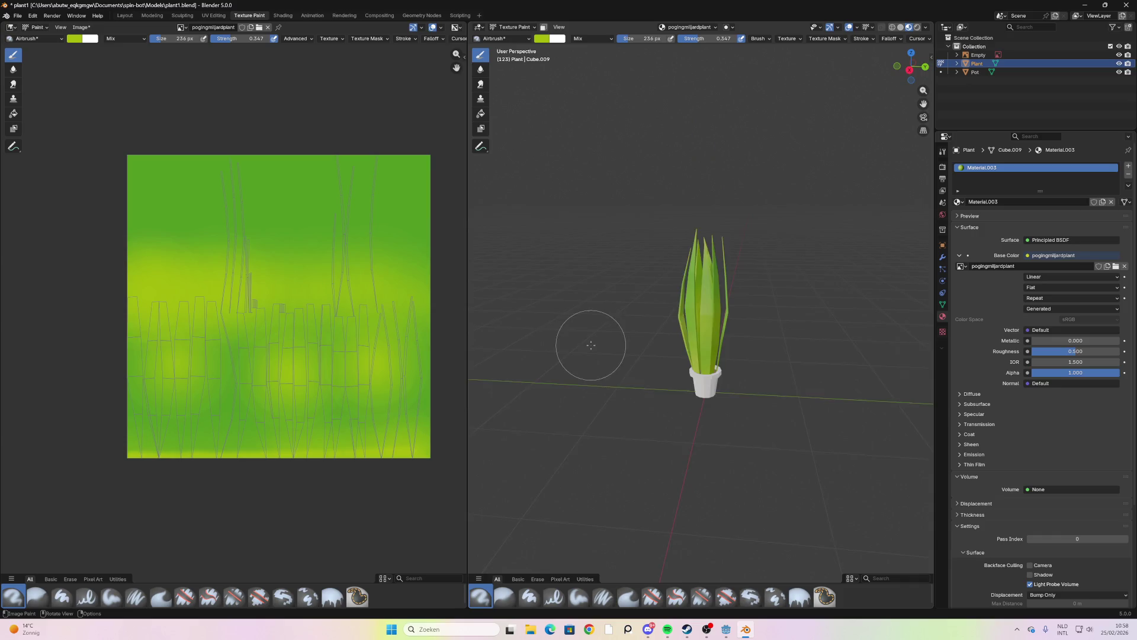
pyautogui.moveTo(584, 338); pyautogui.dragTo(770, 178, button='middle')
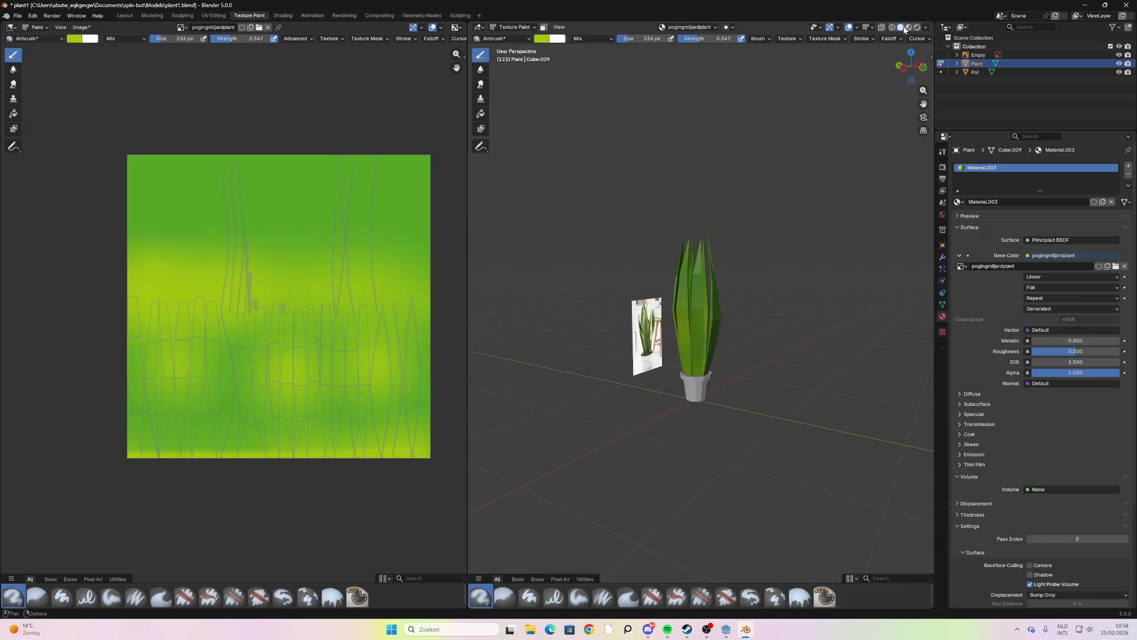
pyautogui.moveTo(891, 54)
pyautogui.mouseDown()
pyautogui.moveTo(799, 178)
pyautogui.moveTo(635, 252)
pyautogui.moveTo(711, 285)
pyautogui.moveTo(870, 246)
pyautogui.mouseUp()
pyautogui.moveTo(788, 266)
pyautogui.mouseDown(button='middle')
pyautogui.moveTo(757, 301)
pyautogui.moveTo(739, 393)
pyautogui.mouseUp(button='middle')
pyautogui.scroll(5, 738, 393)
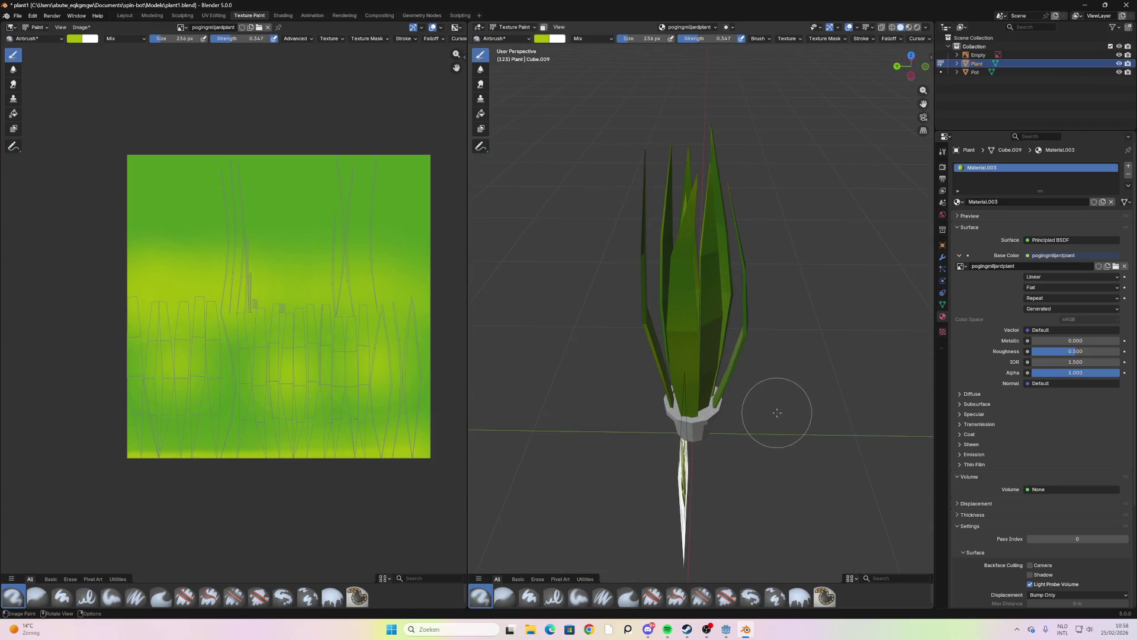
pyautogui.press('Tab')
pyautogui.moveTo(626, 389); pyautogui.dragTo(714, 399, button='middle')
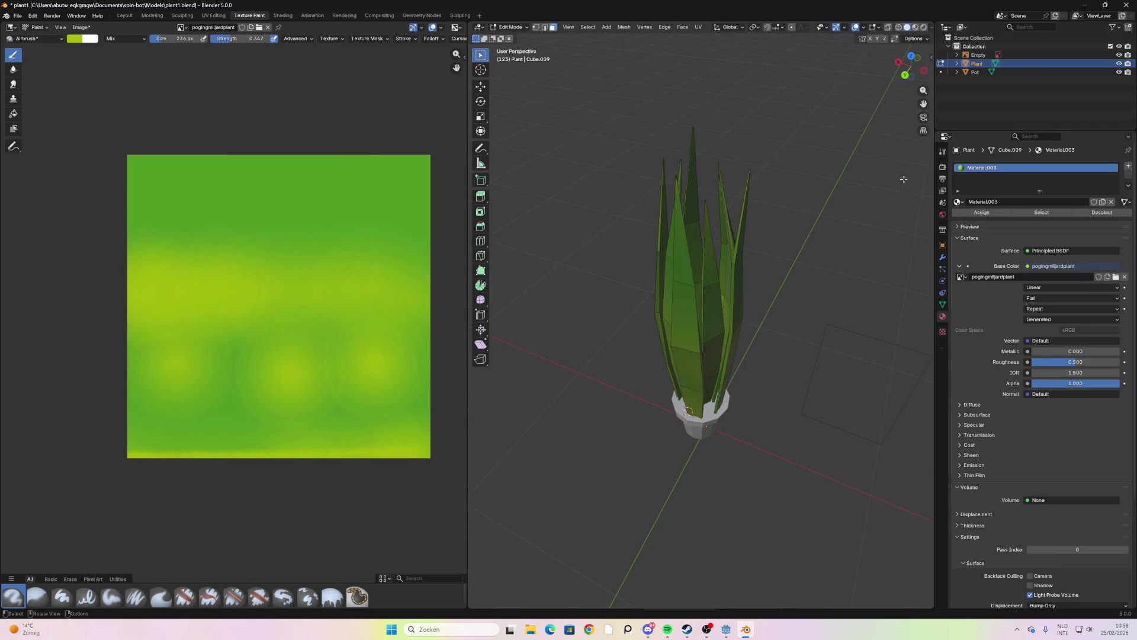
# Select and deselect the Pot, then switch to the Shading workspace
pyautogui.click(976, 72)
pyautogui.scroll(3, 836, 391)
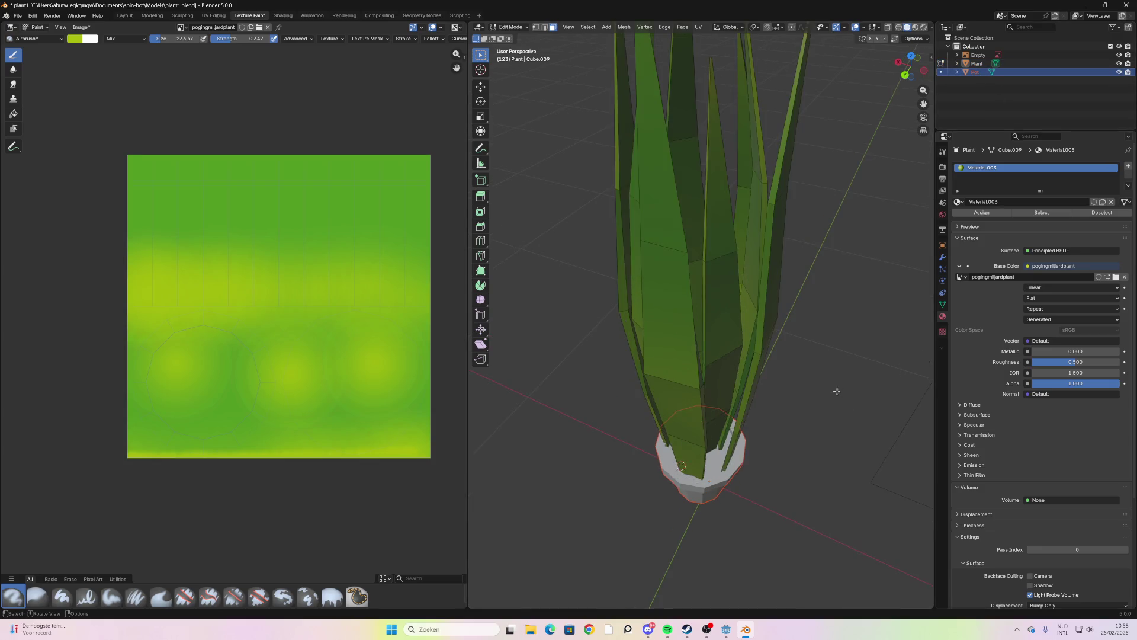
pyautogui.scroll(-2, 836, 391)
pyautogui.click(958, 80)
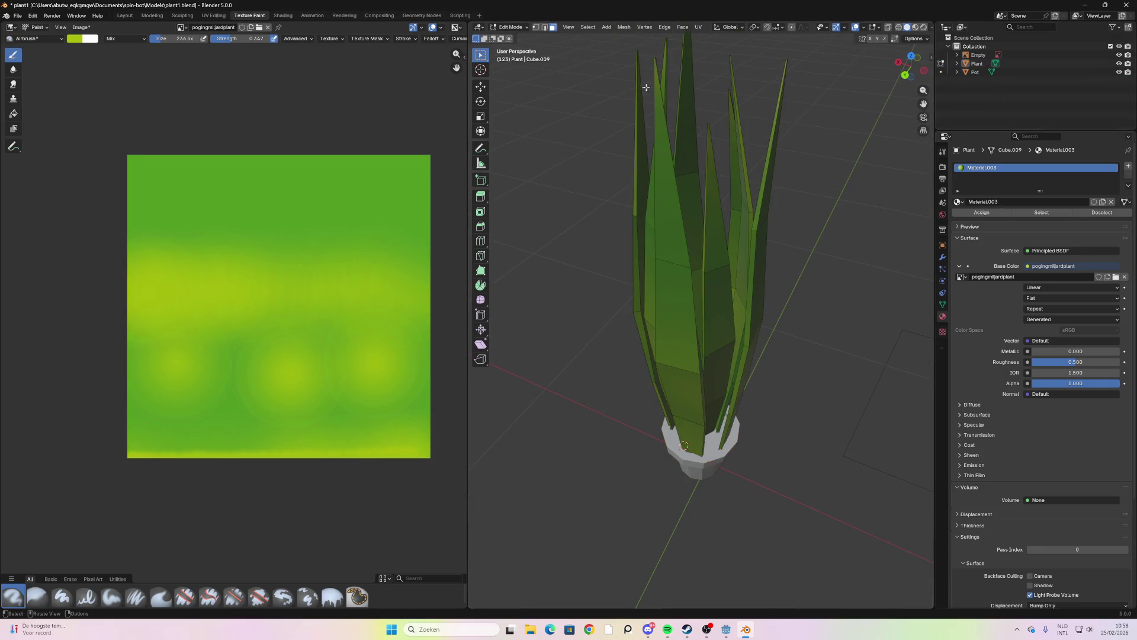
pyautogui.click(282, 15)
pyautogui.scroll(3, 556, 233)
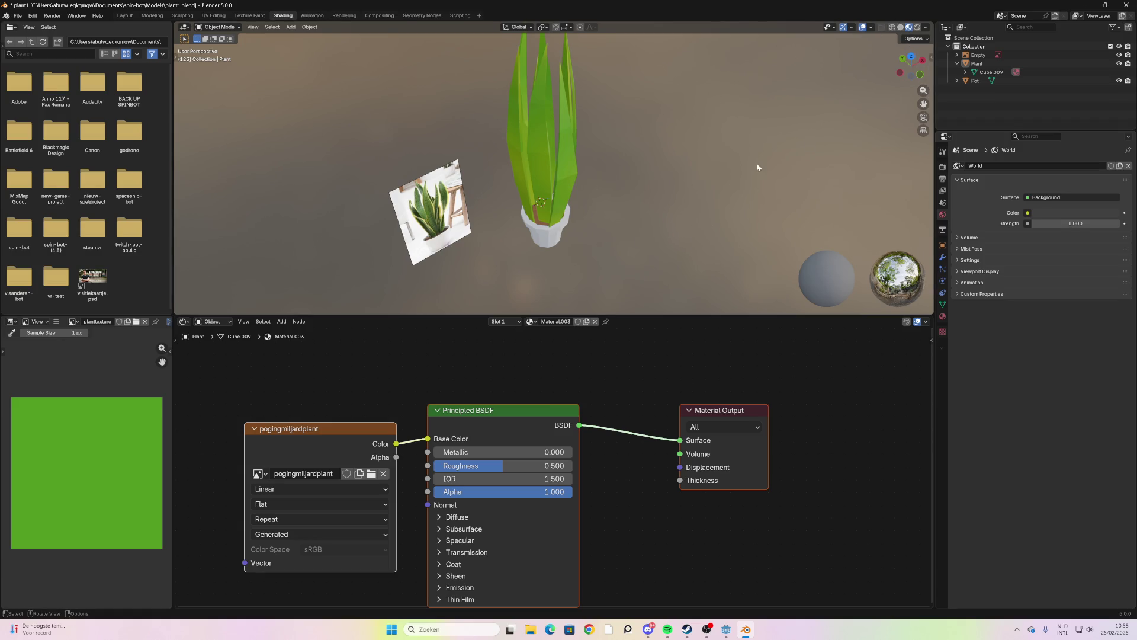
# Delete the reference photo Empty, leaving just the plant and pot
pyautogui.press('Tab')
pyautogui.scroll(2, 734, 192)
pyautogui.moveTo(733, 192); pyautogui.dragTo(480, 228, button='middle')
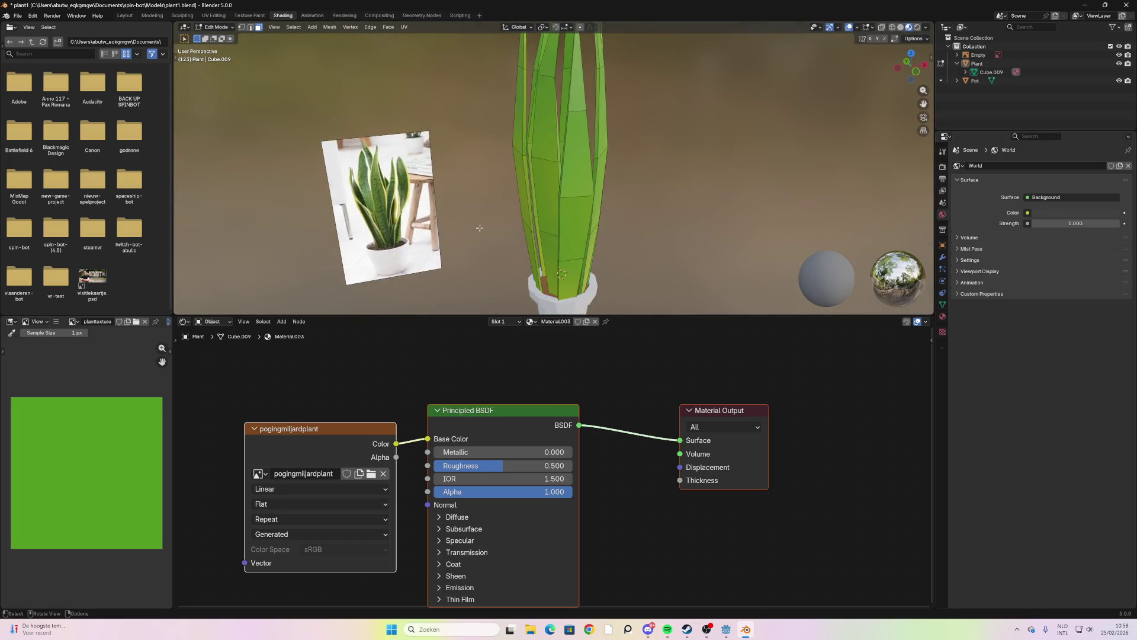
pyautogui.click(1011, 54)
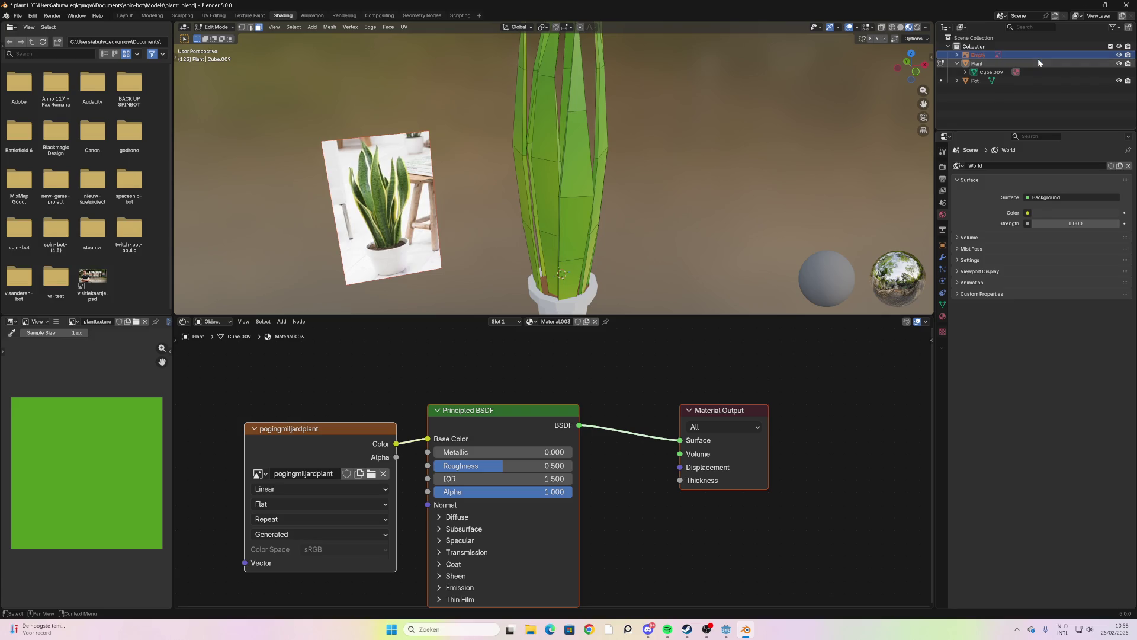
pyautogui.press('x')
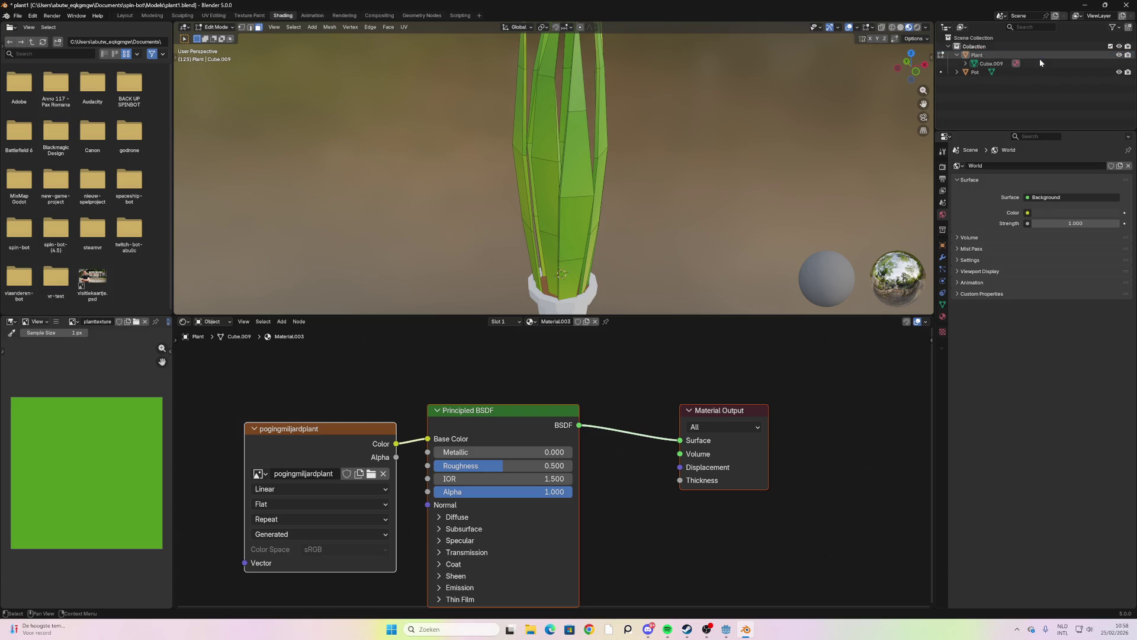
pyautogui.scroll(-3, 755, 186)
pyautogui.scroll(-1, 755, 186)
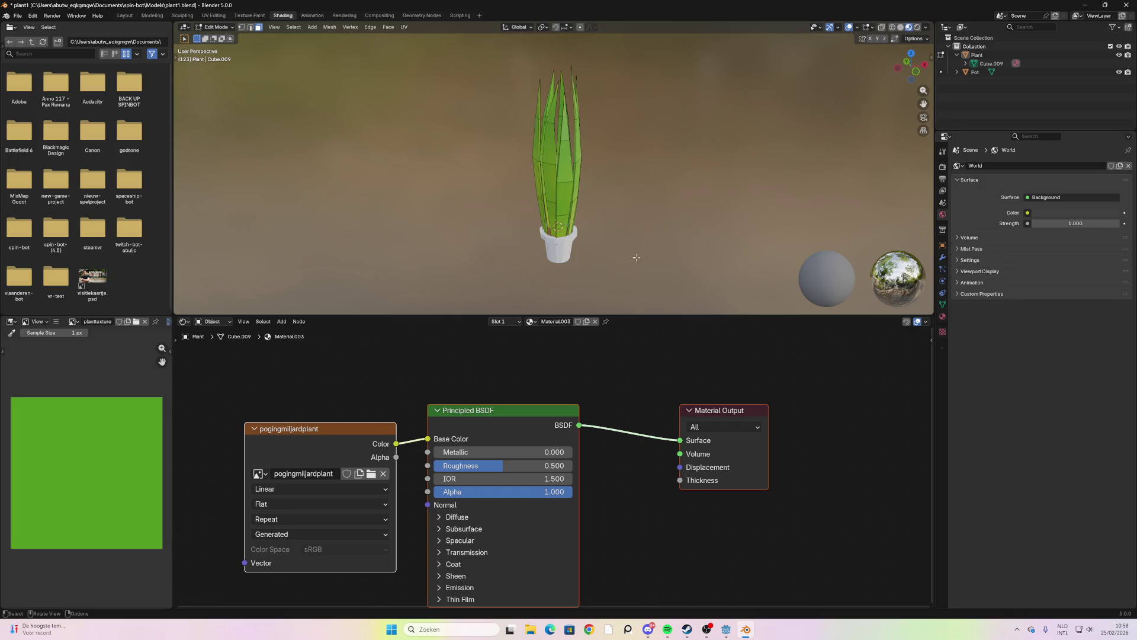